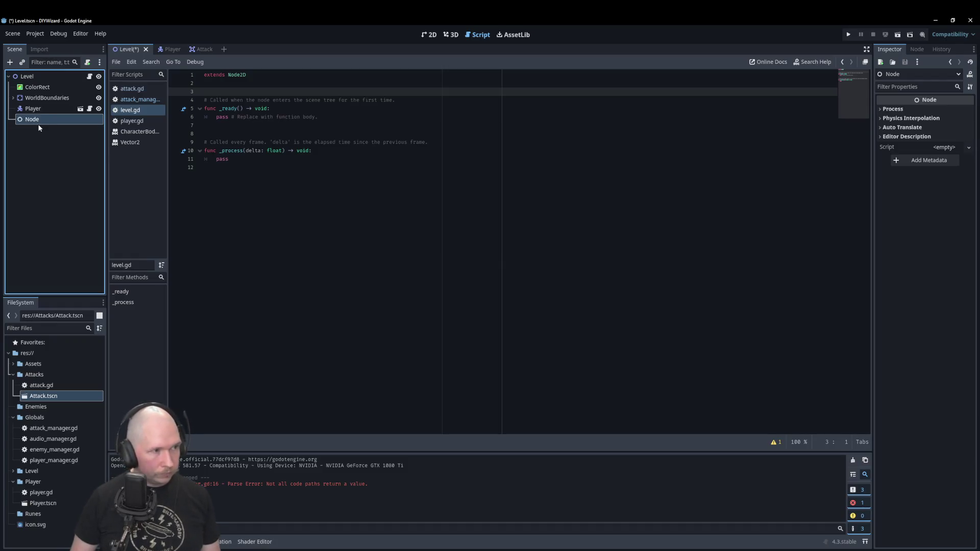
- Rename the Level's plain Node to AttackContainer, removing a stray '>' from the typed name
{"action": "double_click", "coordinate": [39, 123]}
{"action": "type", "text": "Attack"}
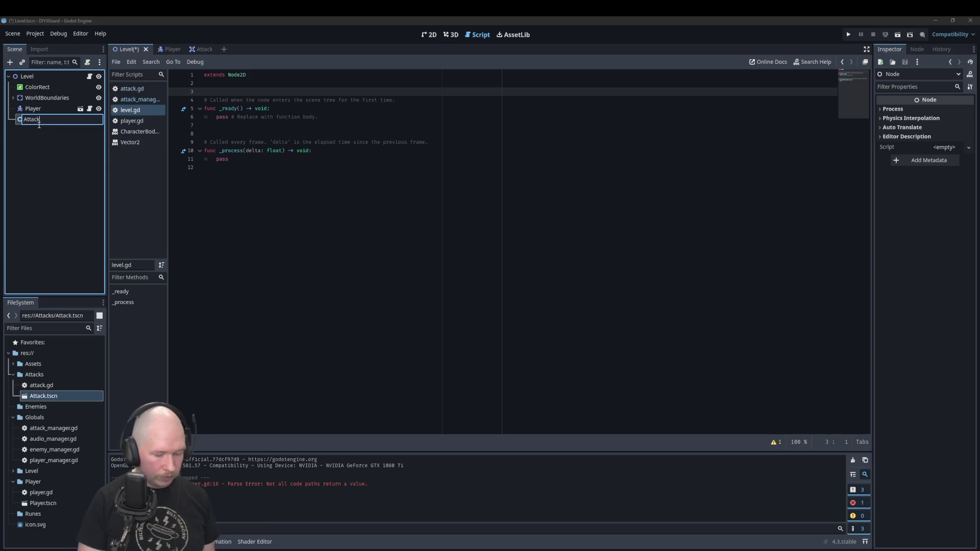
{"action": "type", "text": ">Container"}
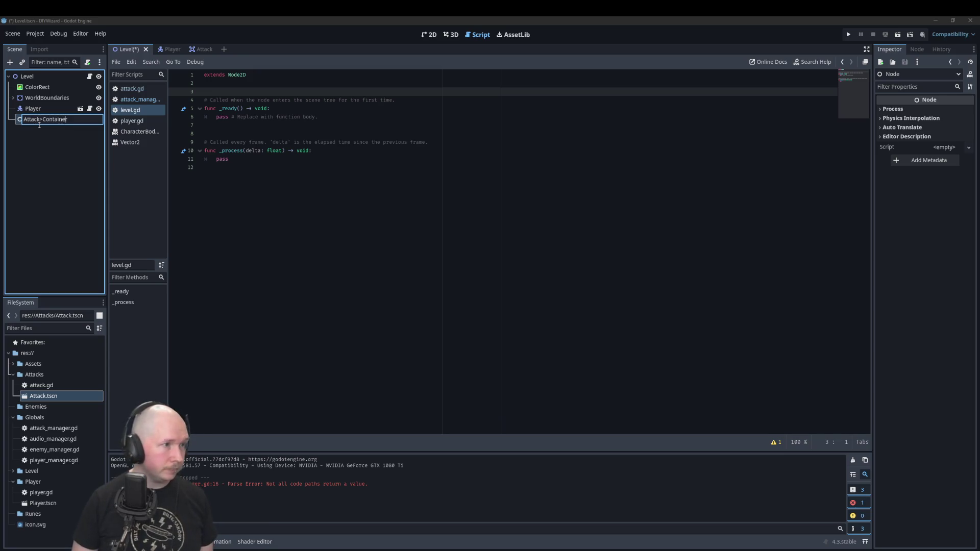
{"action": "left_click", "coordinate": [39, 122]}
{"action": "key", "text": "Delete"}
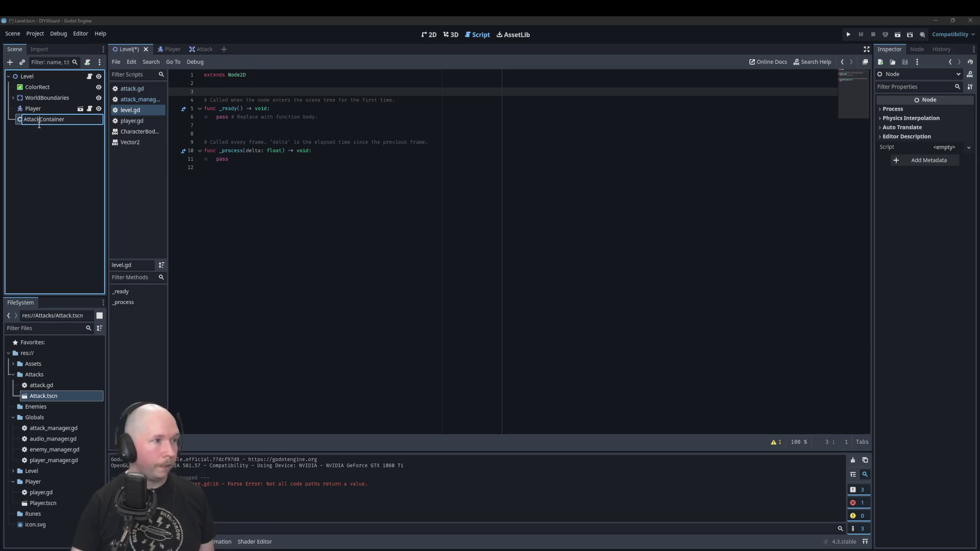
{"action": "key", "text": "Return"}
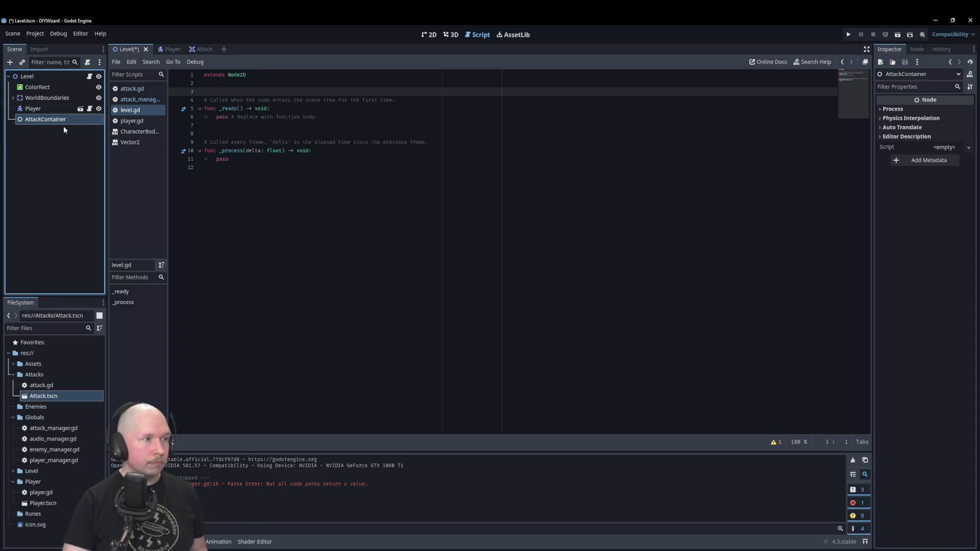
{"action": "left_click_drag", "start_coordinate": [64, 127], "coordinate": [291, 91]}
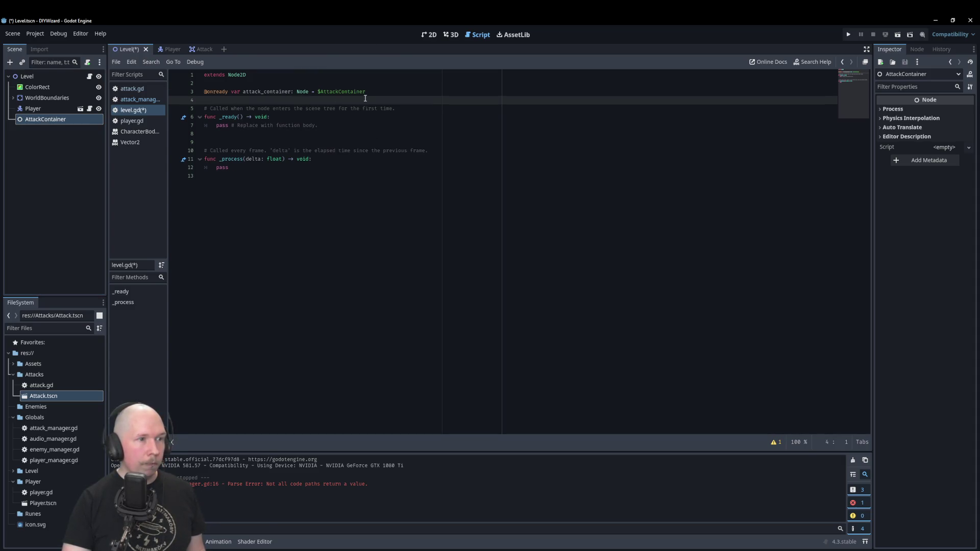
{"action": "left_click", "coordinate": [324, 116]}
{"action": "key", "text": "Return"}
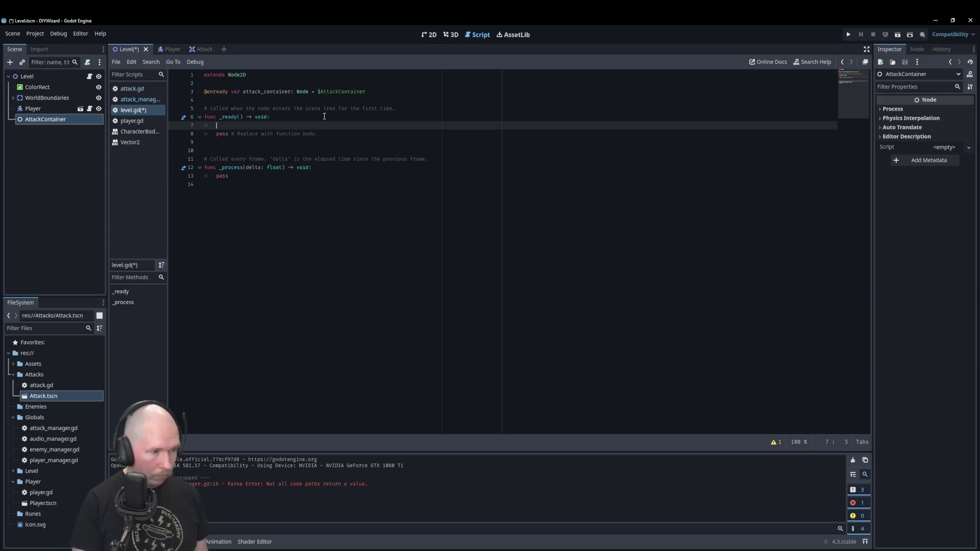
{"action": "type", "text": "atta"}
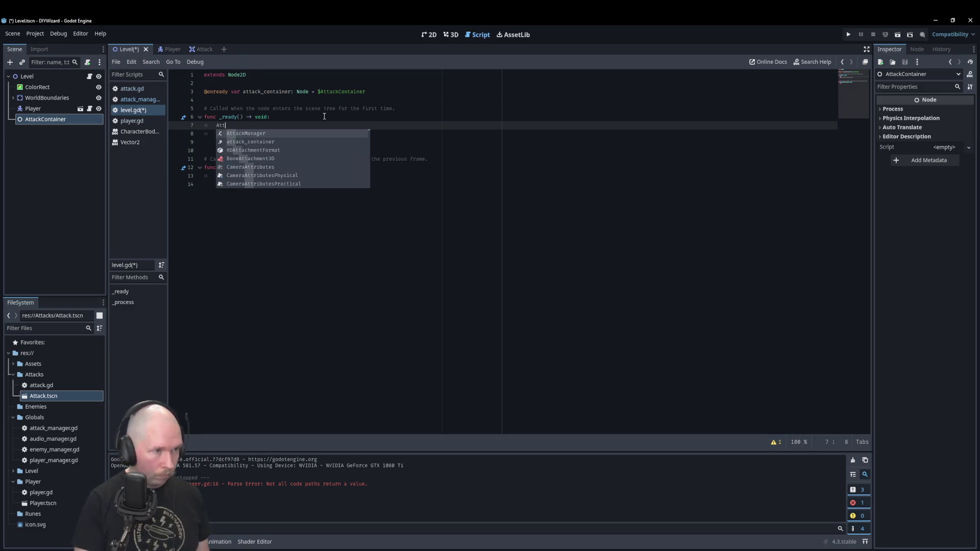
{"action": "key", "text": "Return"}
{"action": "type", "text": "."}
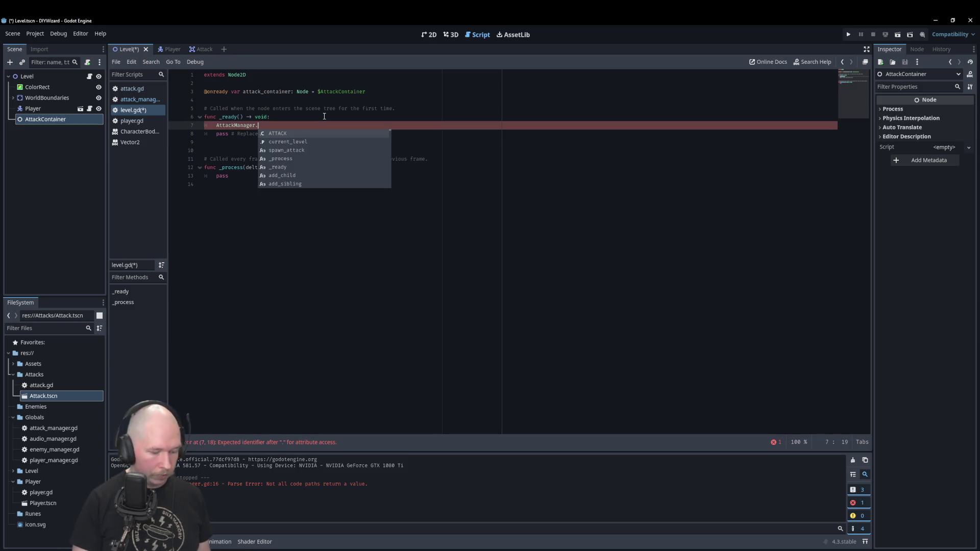
{"action": "type", "text": "cu"}
{"action": "key", "text": "Return"}
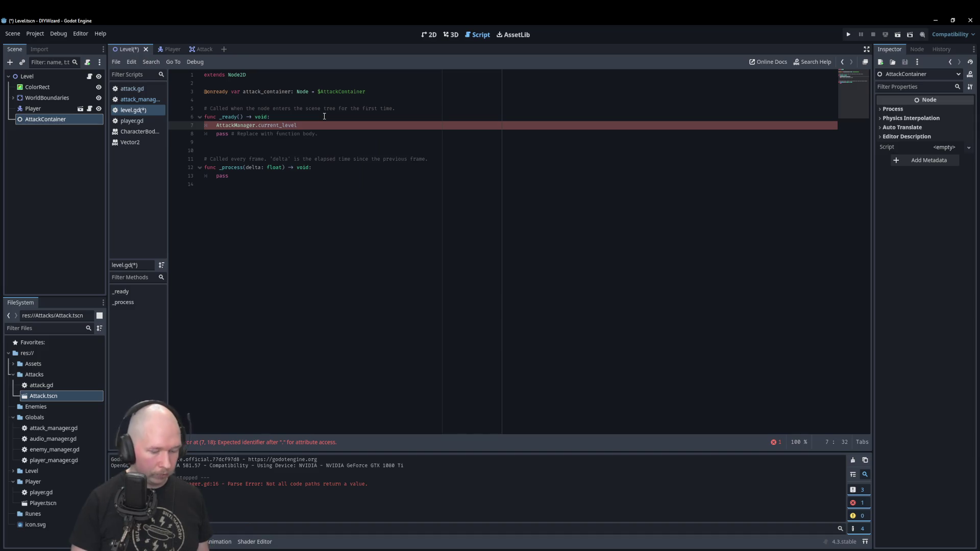
{"action": "type", "text": " = self"}
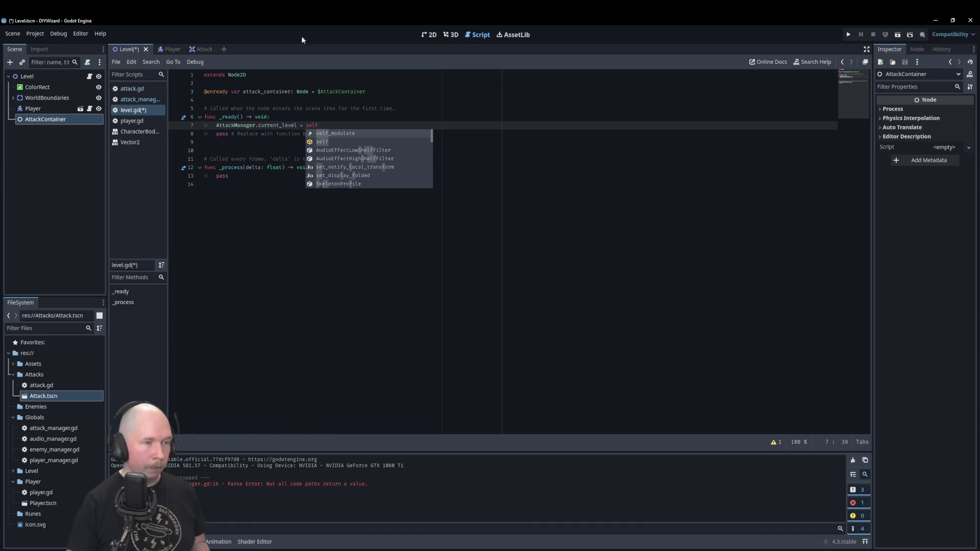
{"action": "key", "text": "ctrl+End"}
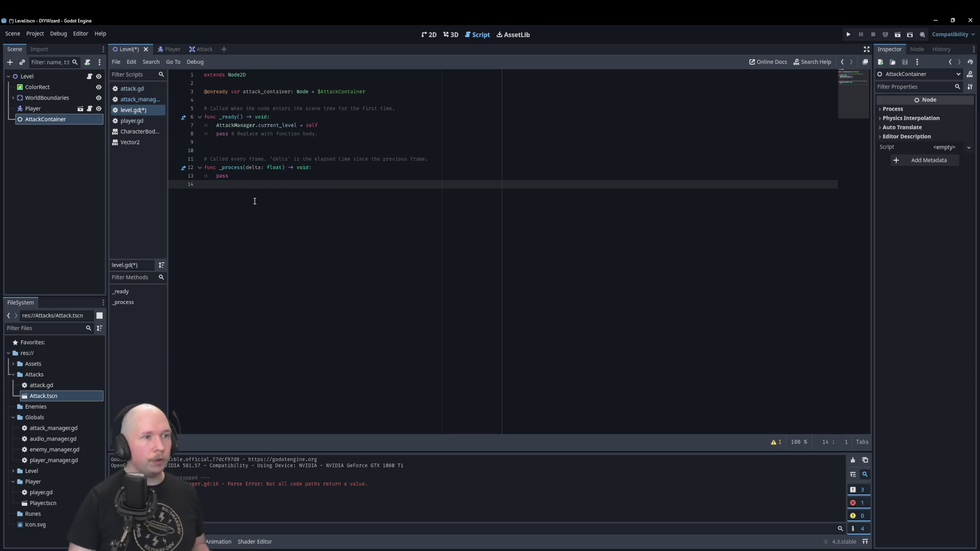
- Rename delta to _delta, add get_attack_container() -> Node returning attack_container, and save level.gd
{"action": "left_click", "coordinate": [246, 167]}
{"action": "type", "text": "_"}
{"action": "left_click", "coordinate": [259, 202]}
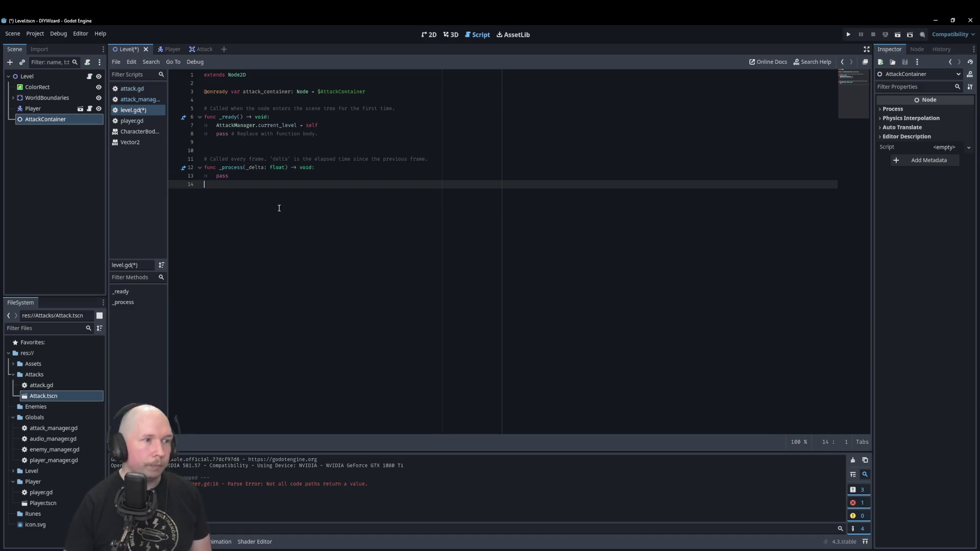
{"action": "key", "text": "Return"}
{"action": "key", "text": "Return"}
{"action": "type", "text": "func"}
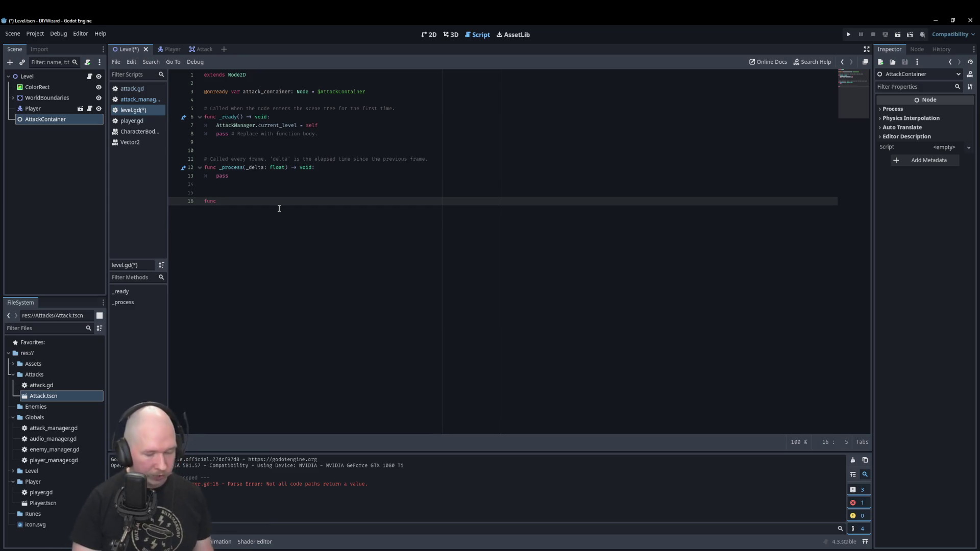
{"action": "type", "text": " get"}
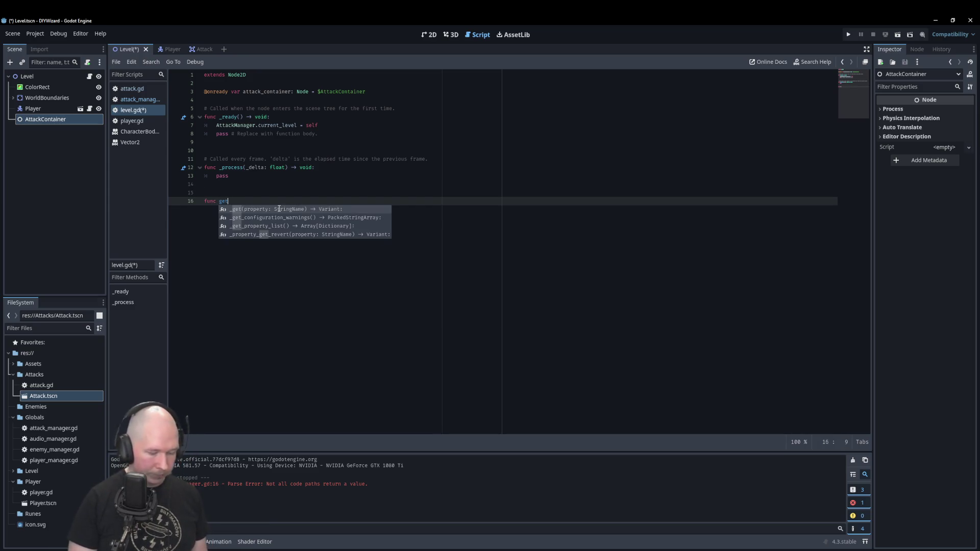
{"action": "type", "text": "_attack_"}
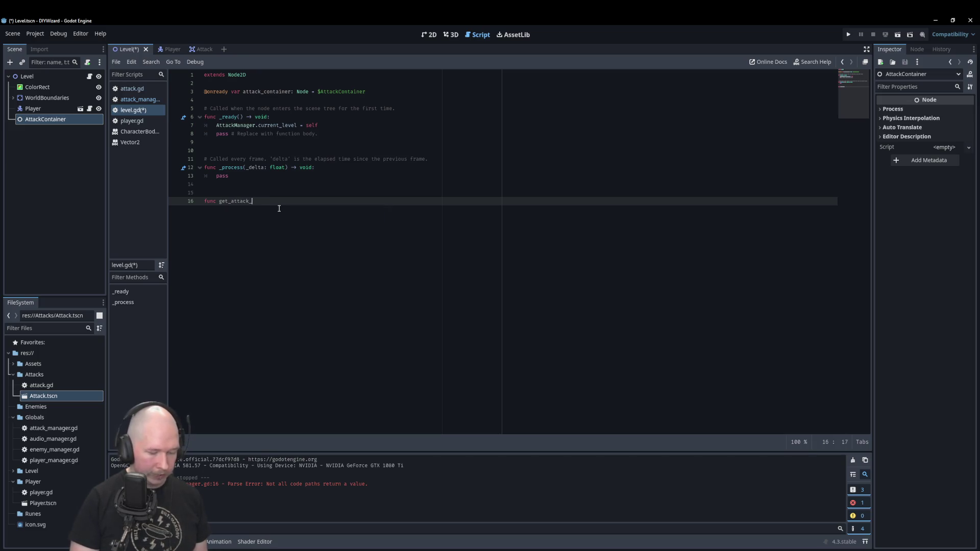
{"action": "type", "text": "container"}
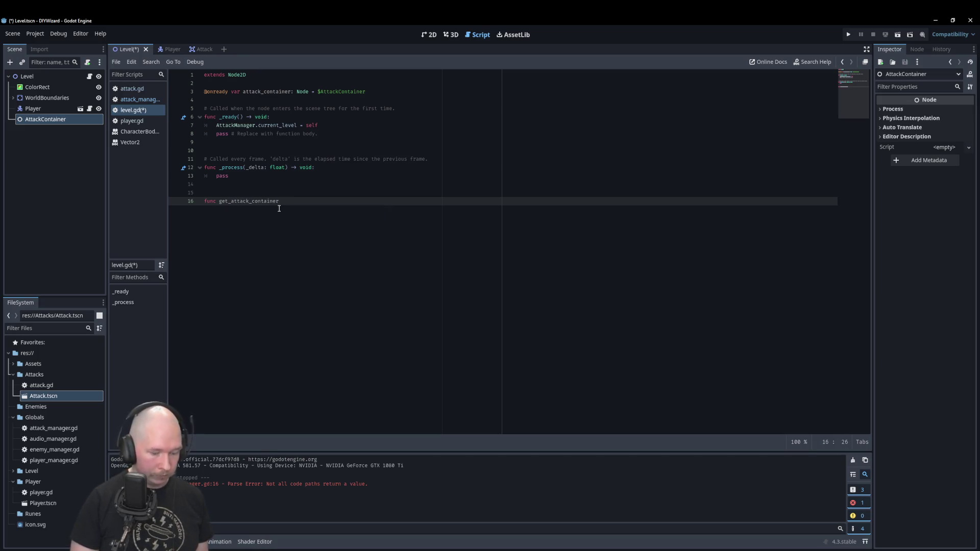
{"action": "type", "text": "() -> "}
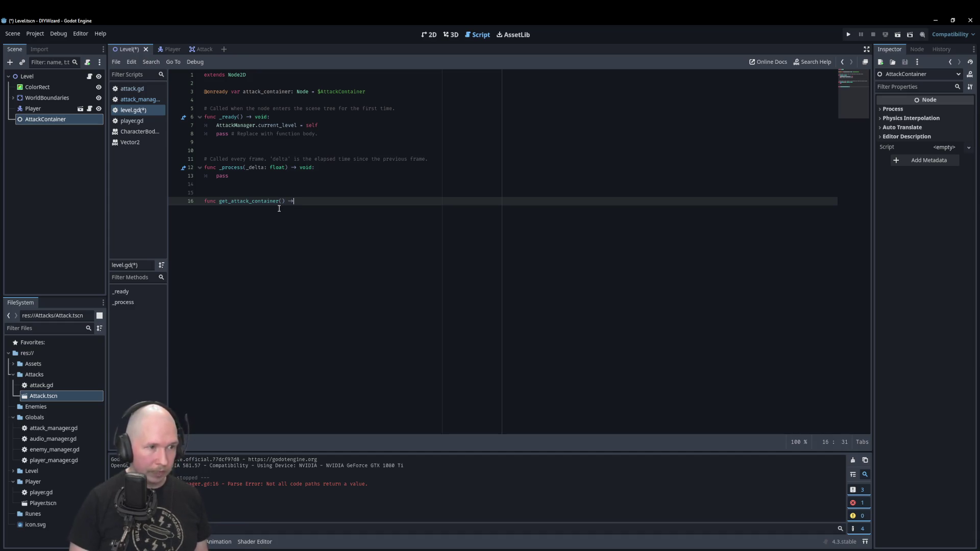
{"action": "type", "text": "Node:"}
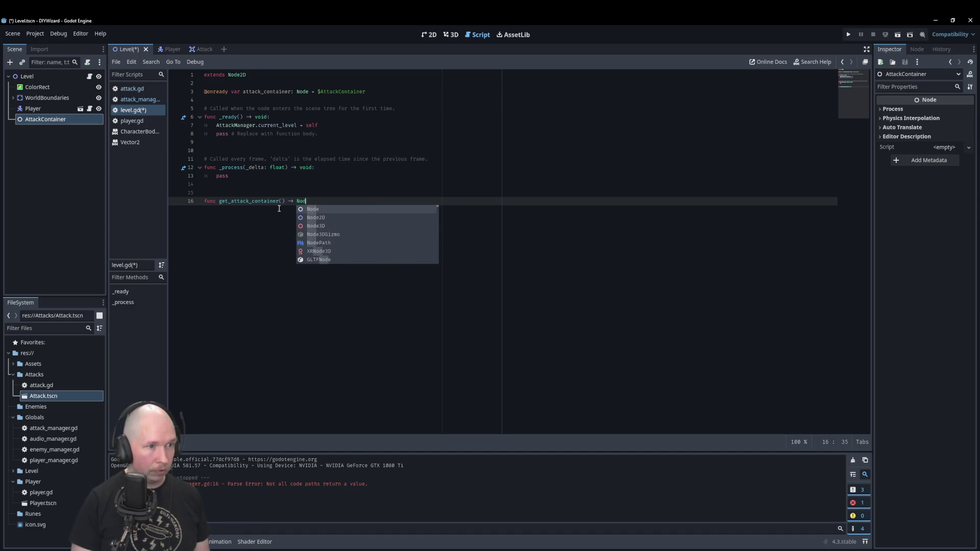
{"action": "key", "text": "Return"}
{"action": "type", "text": "return a"}
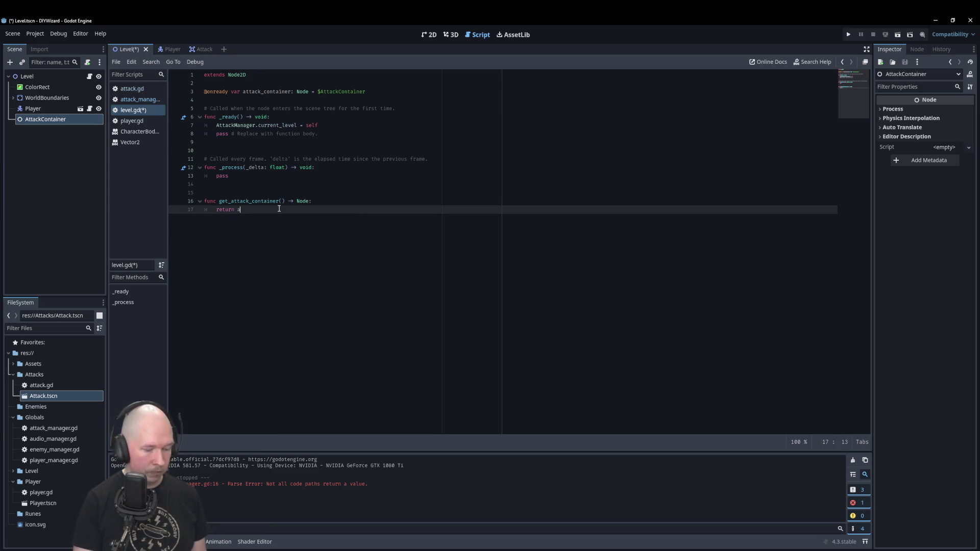
{"action": "type", "text": "ttack"}
{"action": "key", "text": "Return"}
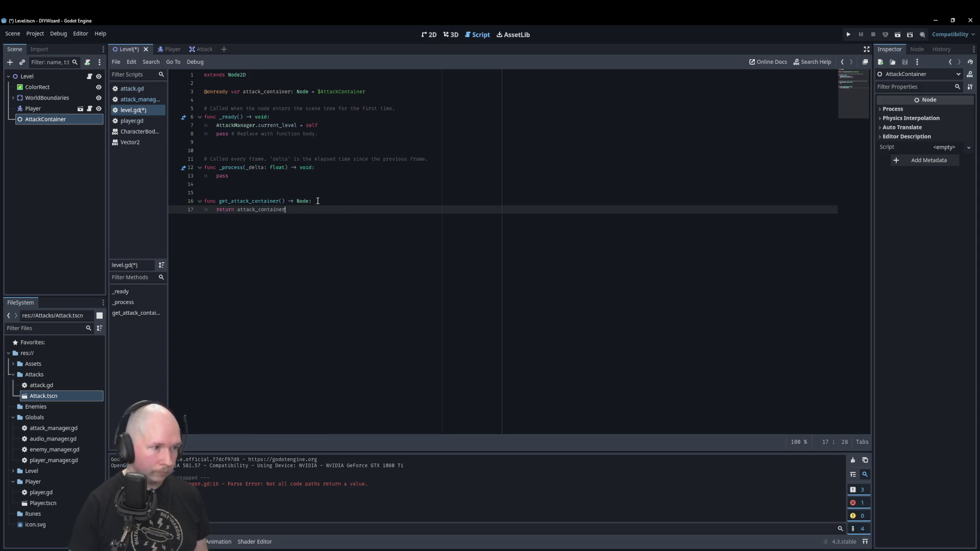
{"action": "left_click", "coordinate": [317, 201]}
{"action": "key", "text": "ctrl+s"}
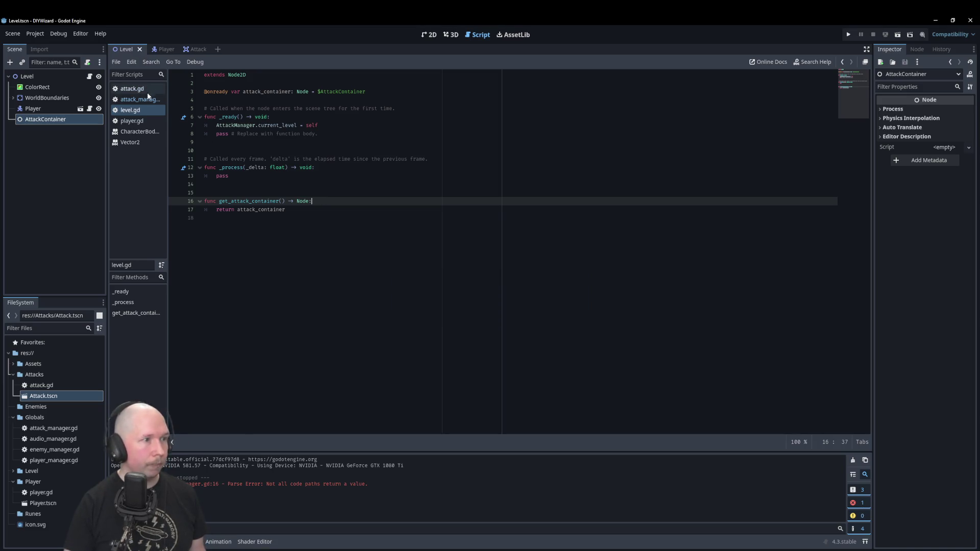
- In attack_manager.gd, add an if current_level == null: check at the top of spawn_attack
{"action": "left_click", "coordinate": [146, 98]}
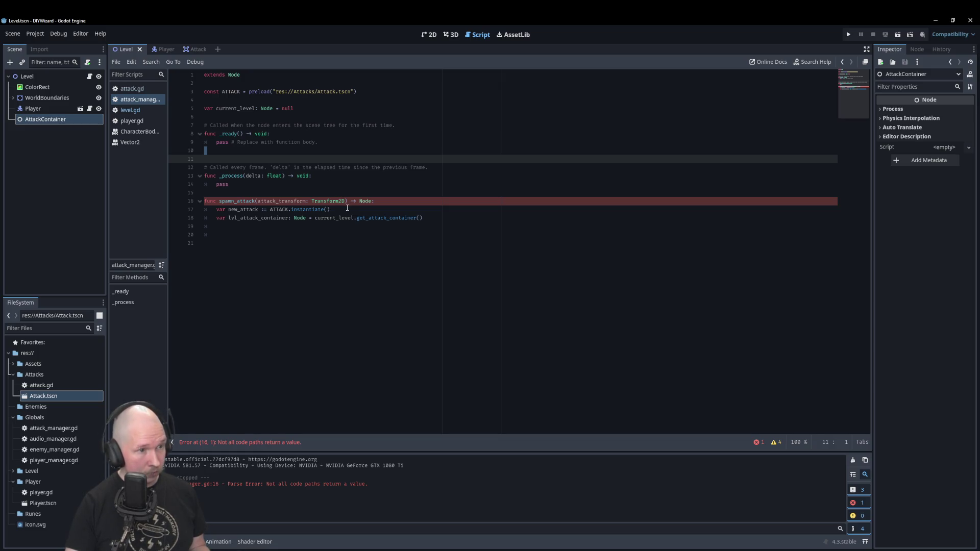
{"action": "left_click", "coordinate": [383, 201]}
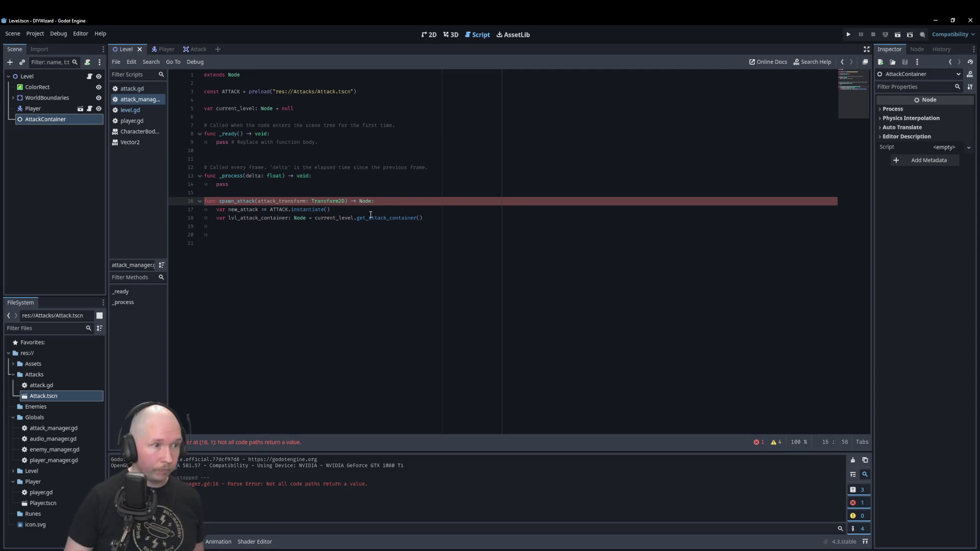
{"action": "key", "text": "Return"}
{"action": "type", "text": "if"}
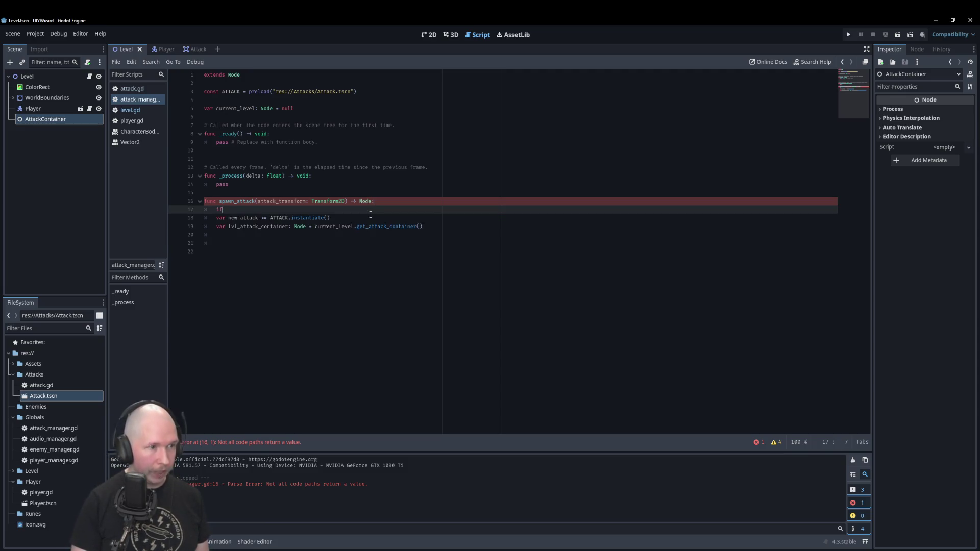
{"action": "type", "text": " curre"}
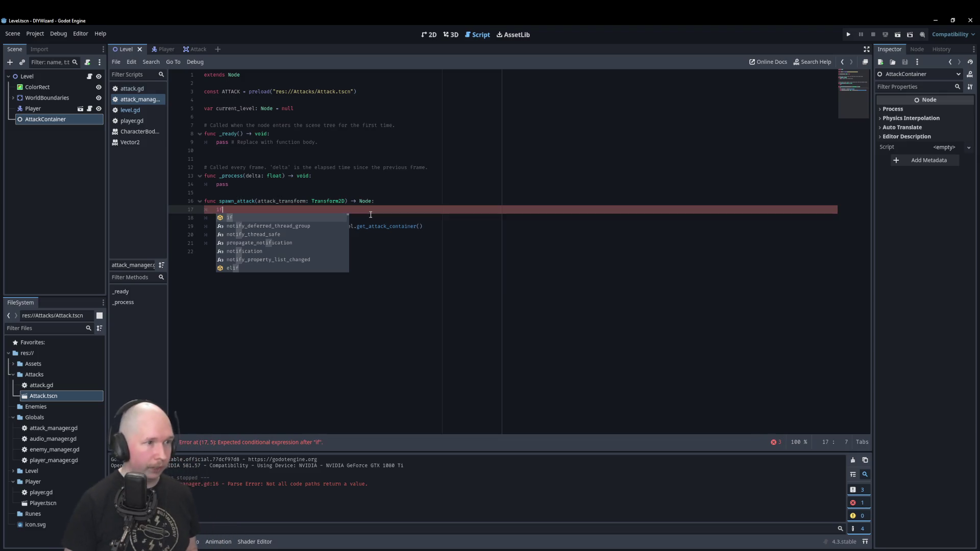
{"action": "type", "text": "nt"}
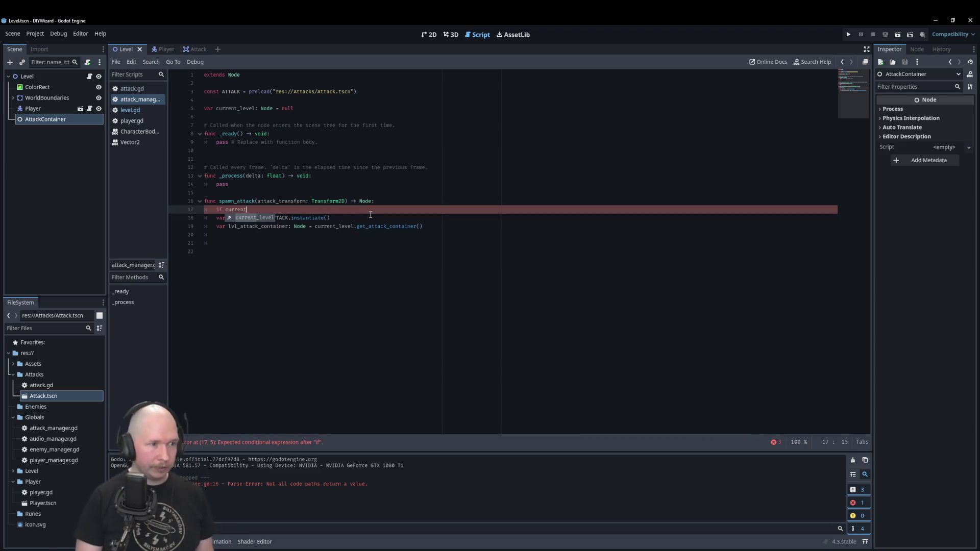
{"action": "key", "text": "Return"}
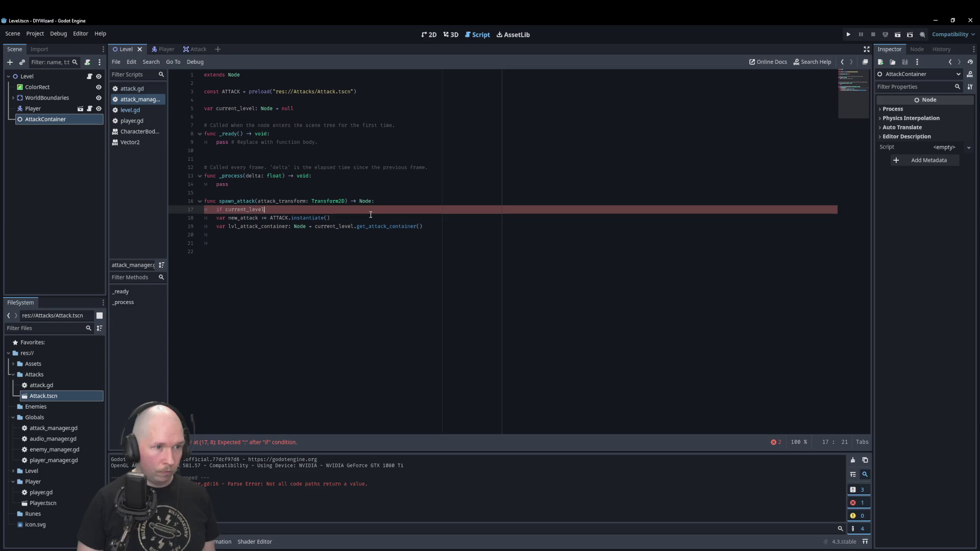
{"action": "type", "text": "== null:"}
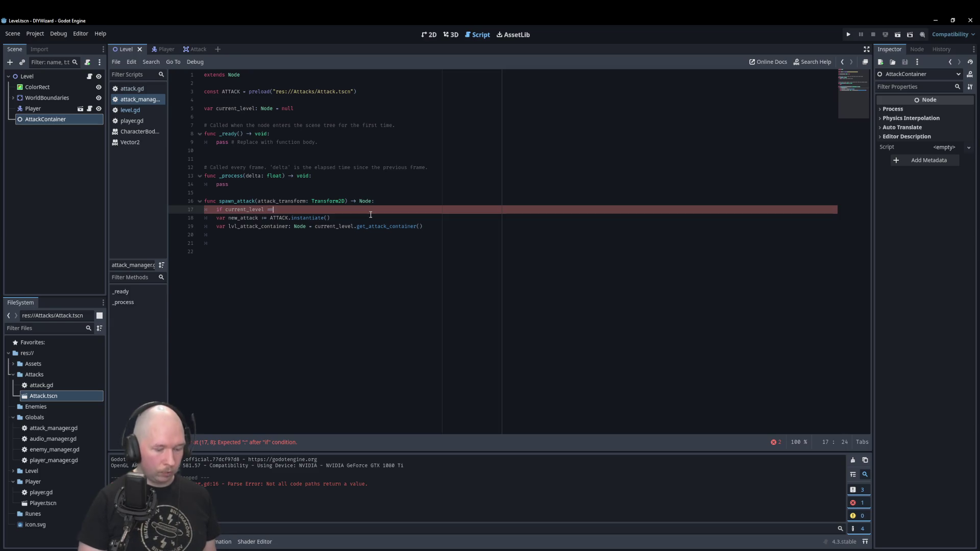
{"action": "key", "text": "Return"}
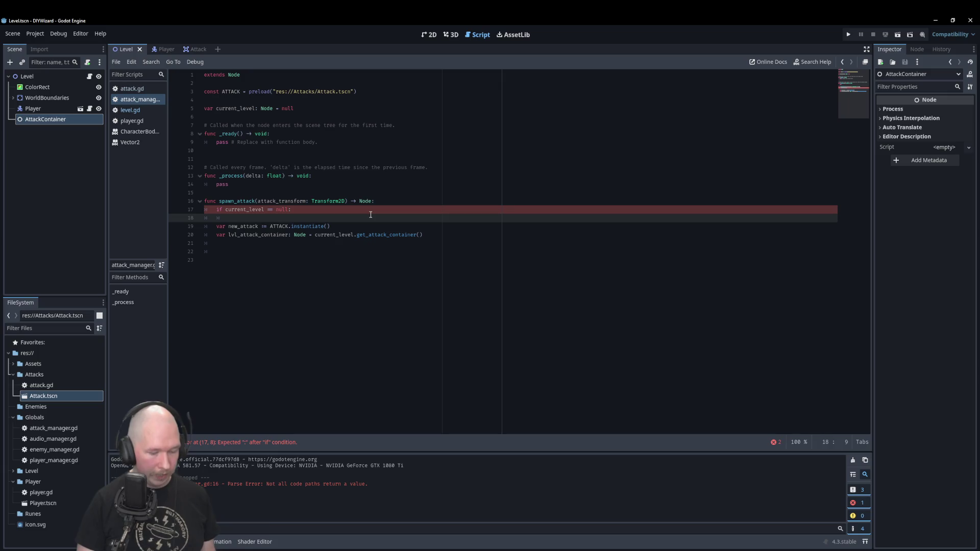
- Inside the null check, print "CURRENT_LEVEL = NULL" and return null
{"action": "type", "text": "preint"}
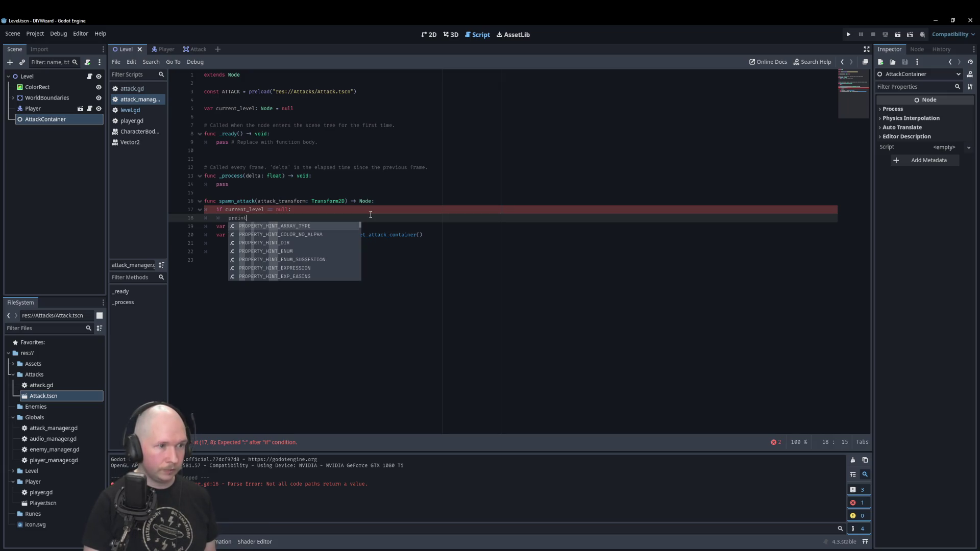
{"action": "key", "text": "BackSpace"}
{"action": "key", "text": "BackSpace"}
{"action": "key", "text": "BackSpace"}
{"action": "type", "text": "int"}
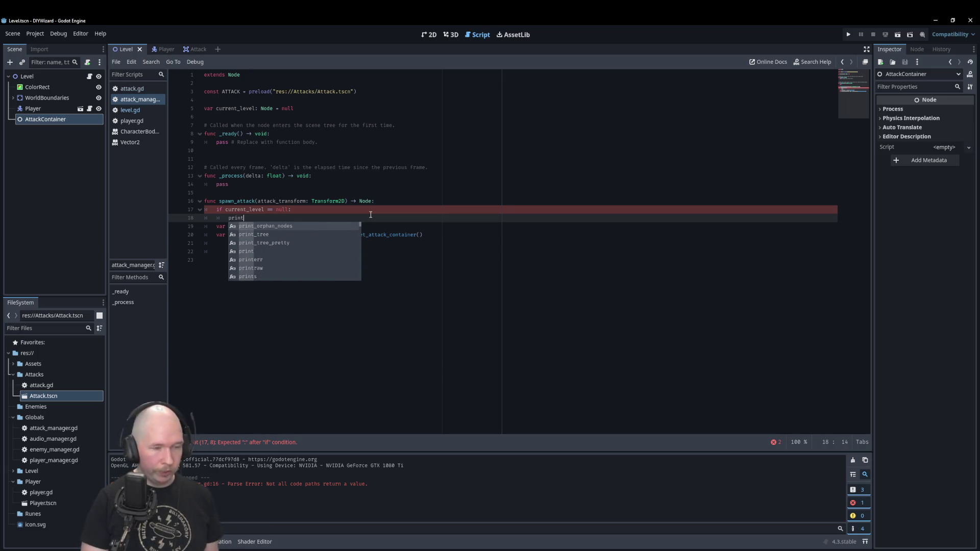
{"action": "type", "text": "(\""}
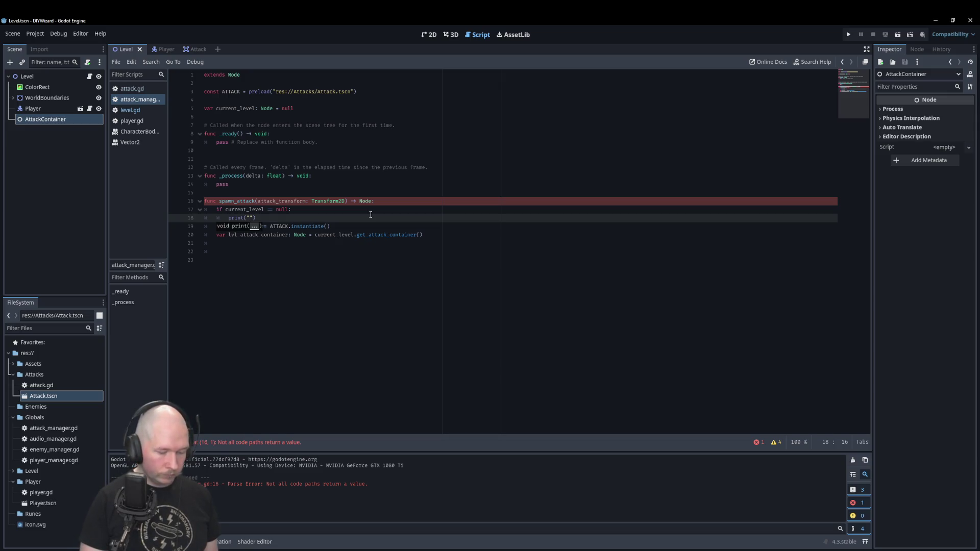
{"action": "type", "text": "CURRENT"}
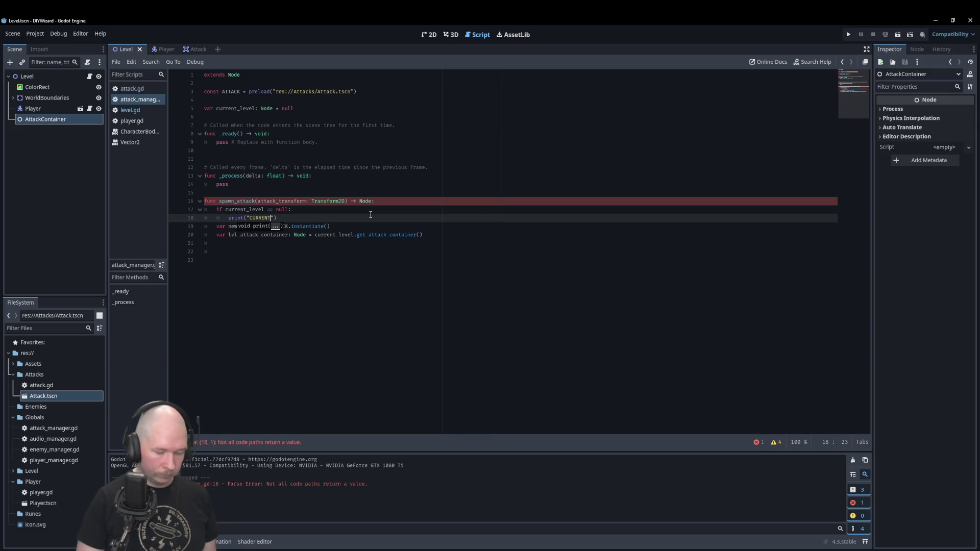
{"action": "type", "text": "_LEVEL"}
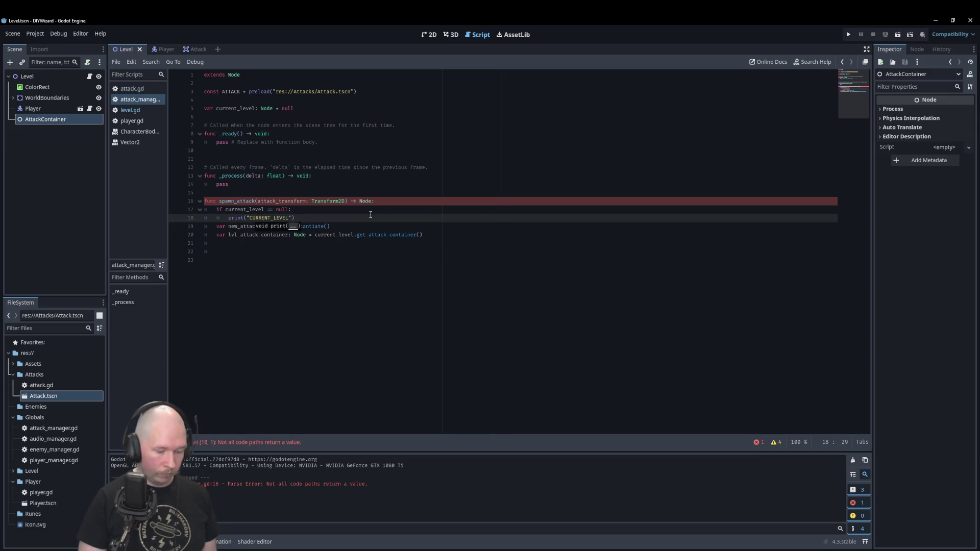
{"action": "type", "text": " NOT FOUND"}
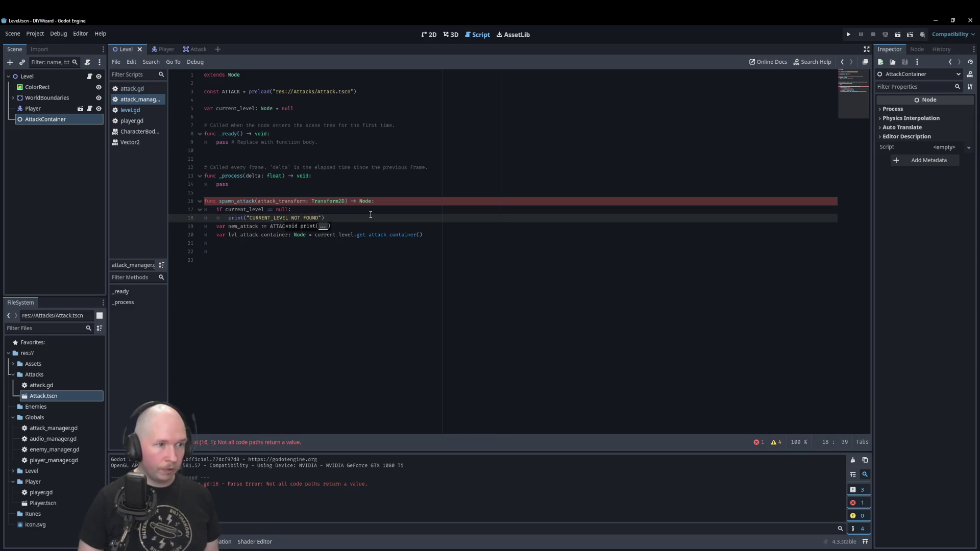
{"action": "key", "text": "BackSpace"}
{"action": "key", "text": "BackSpace"}
{"action": "key", "text": "BackSpace"}
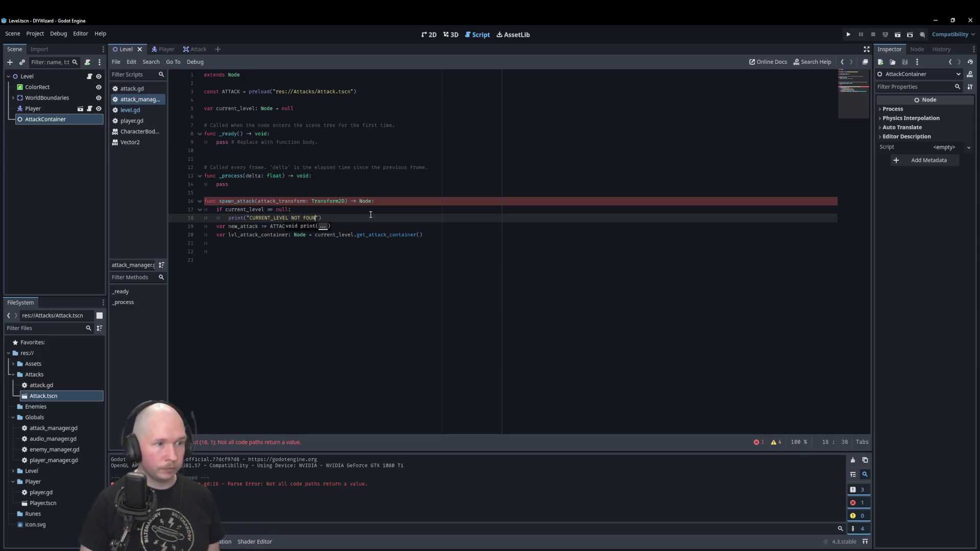
{"action": "type", "text": "= NULL"}
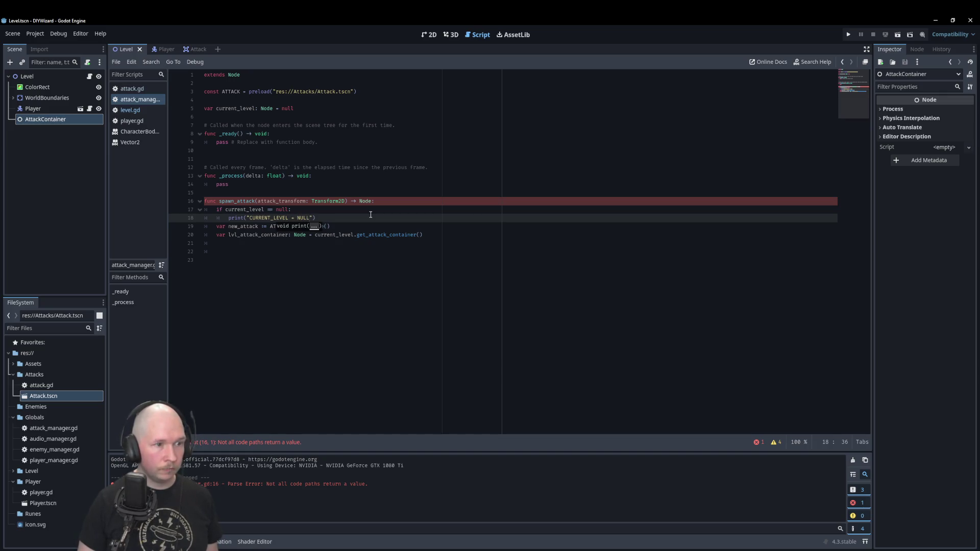
{"action": "key", "text": "Return"}
{"action": "type", "text": "turn Null"}
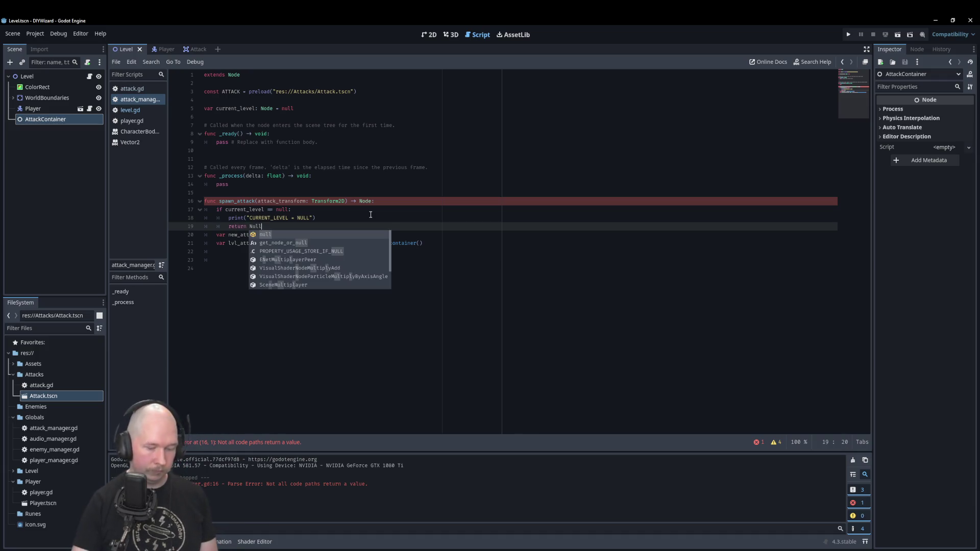
{"action": "key", "text": "Return"}
{"action": "left_click", "coordinate": [490, 250]}
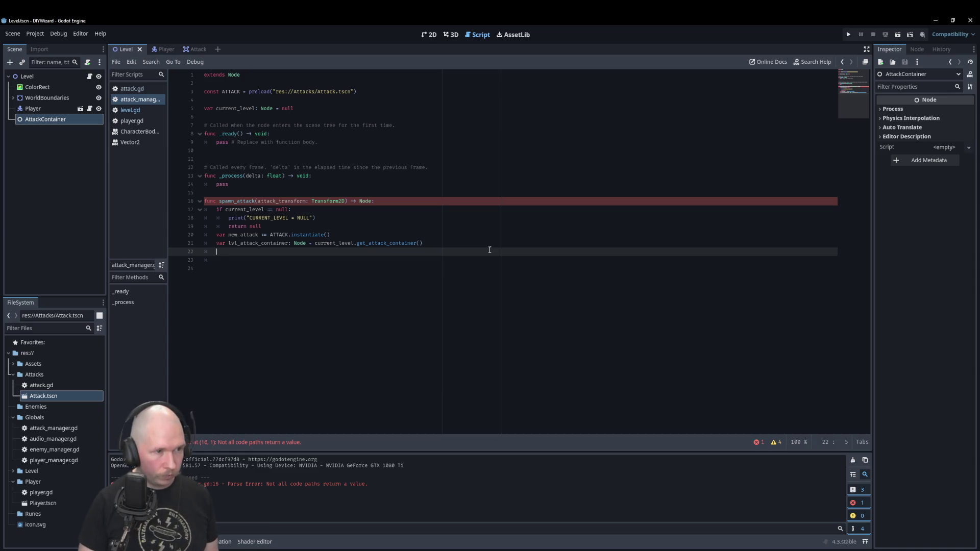
- Write lvl_attack_container.add_child(new_attack) in spawn_attack
{"action": "type", "text": "lvl"}
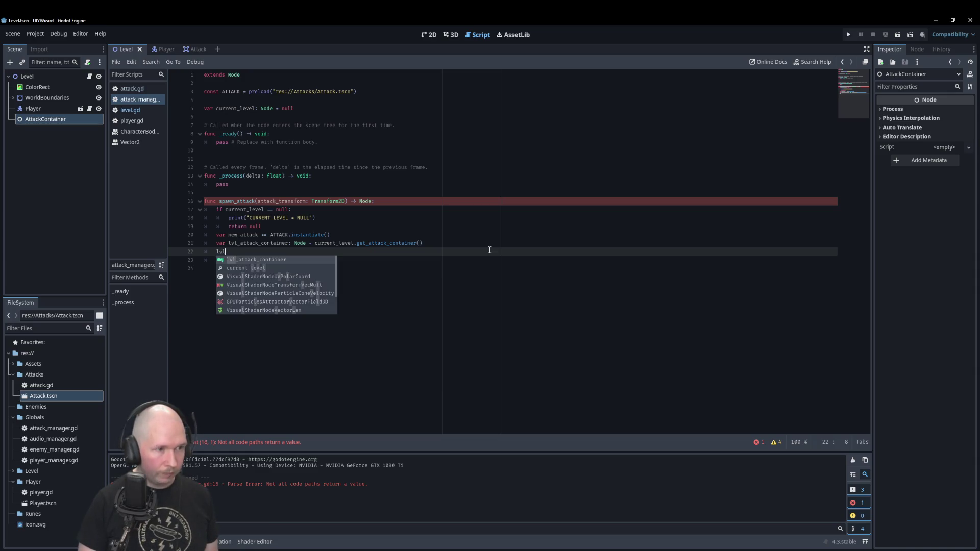
{"action": "key", "text": "Return"}
{"action": "type", "text": "add"}
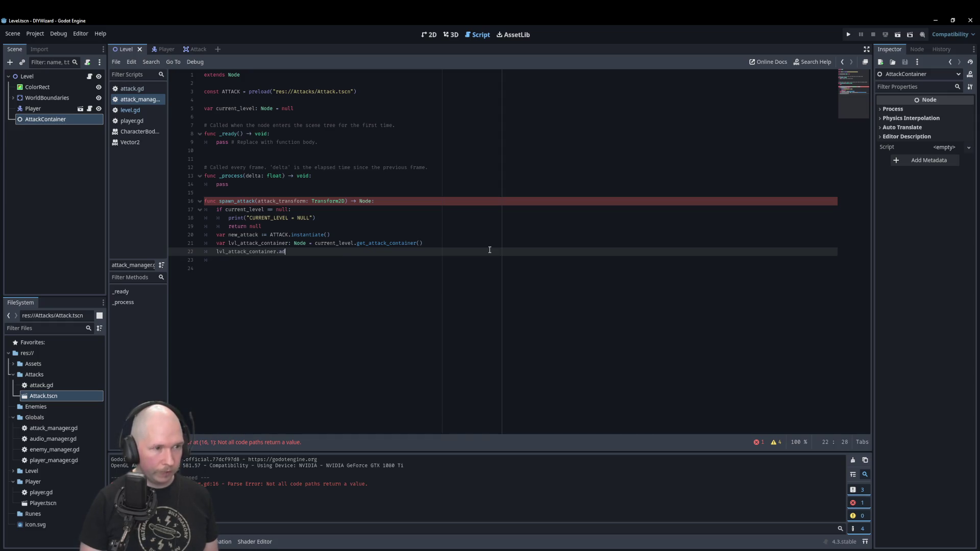
{"action": "key", "text": "Return"}
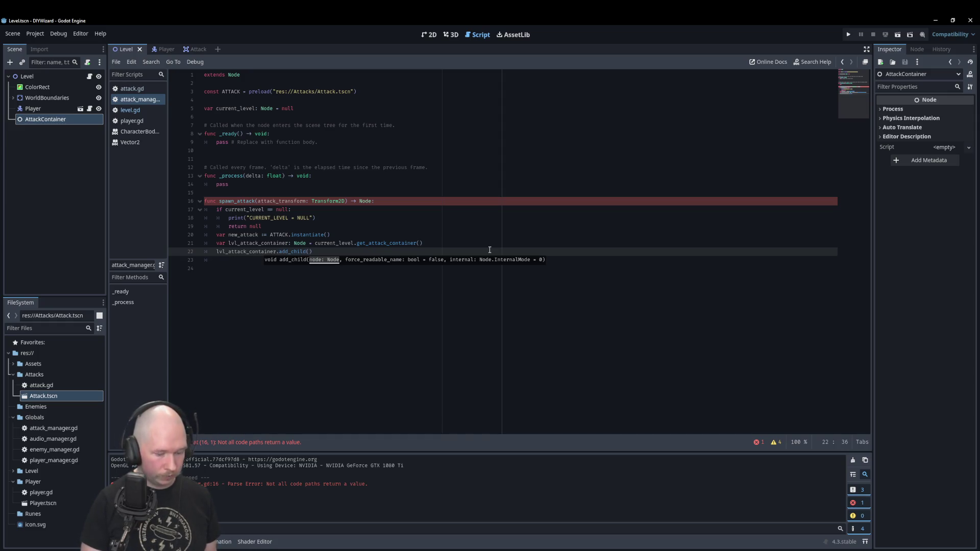
{"action": "type", "text": "new_"}
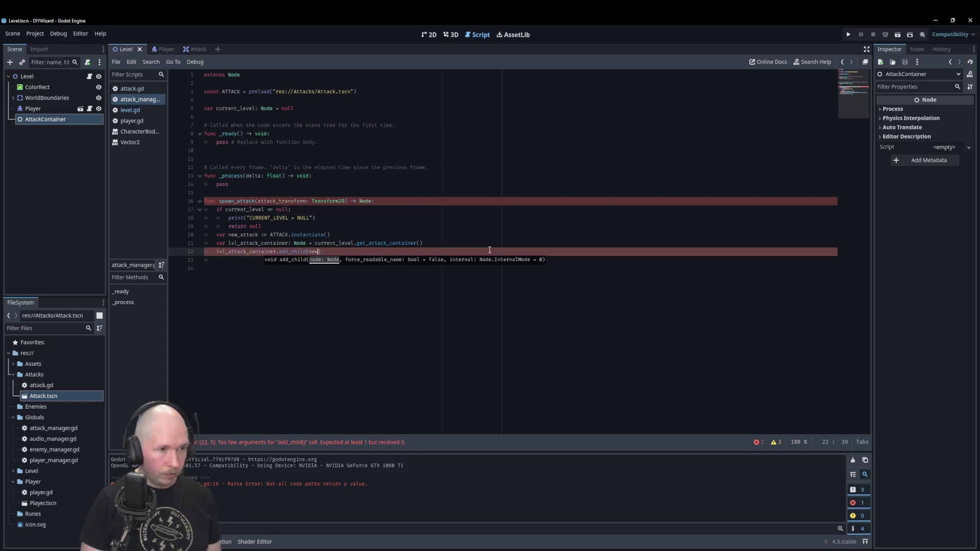
{"action": "type", "text": "_attack)"}
{"action": "key", "text": "Return"}
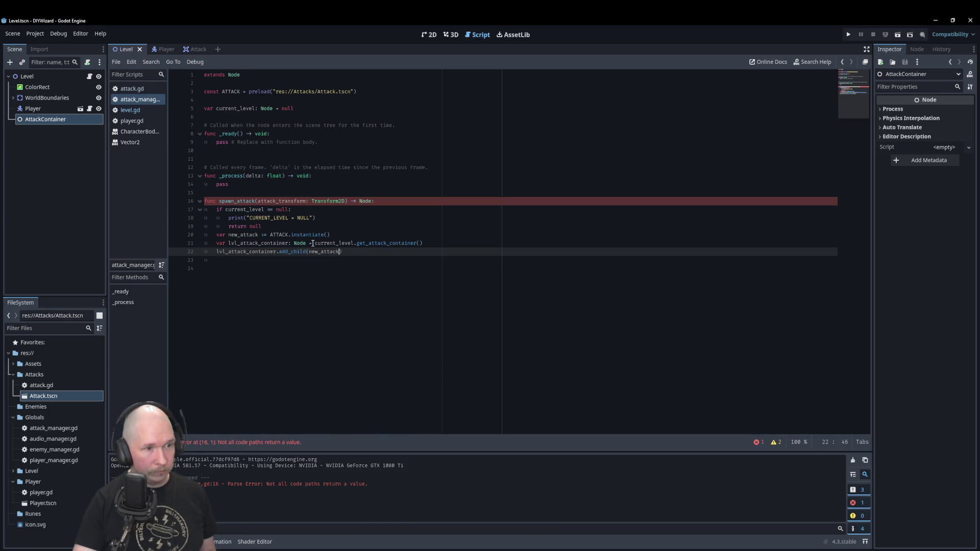
- Inline the container lookup into the add_child call and delete the lvl_attack_container variable line
{"action": "left_click_drag", "start_coordinate": [315, 244], "coordinate": [423, 245]}
{"action": "key", "text": "ctrl+c"}
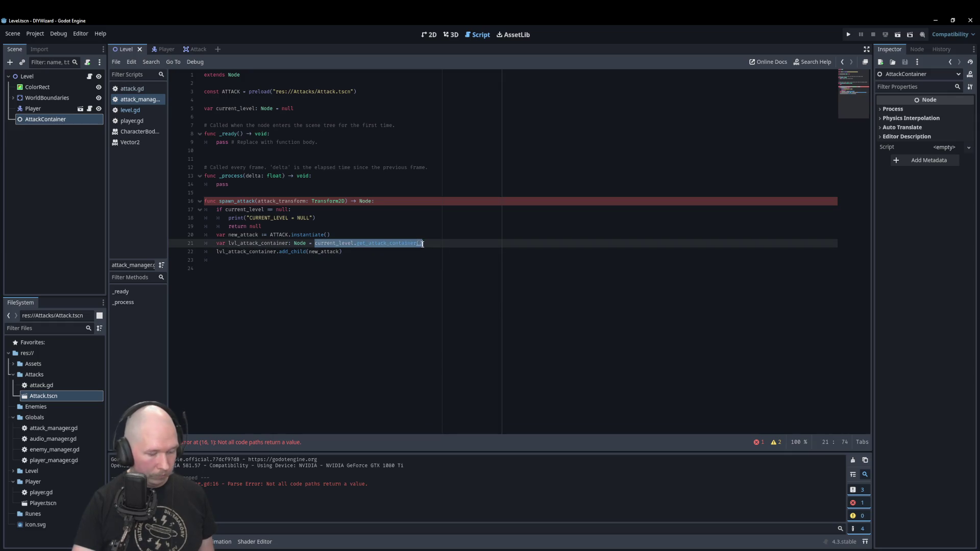
{"action": "mouse_move", "coordinate": [277, 252]}
{"action": "left_mouse_down"}
{"action": "mouse_move", "coordinate": [216, 252]}
{"action": "mouse_move", "coordinate": [457, 245]}
{"action": "left_mouse_up"}
{"action": "key", "text": "ctrl+v"}
{"action": "key", "text": "BackSpace"}
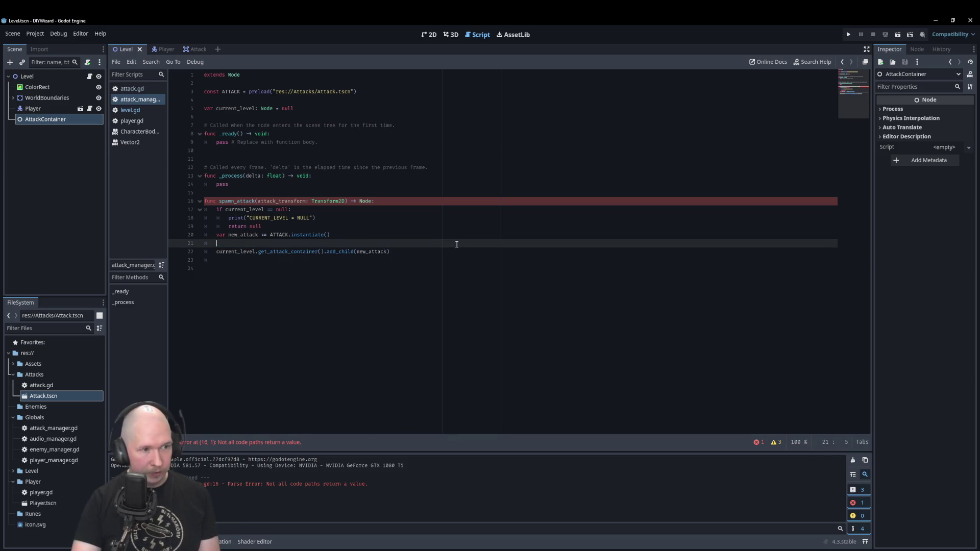
{"action": "key", "text": "BackSpace"}
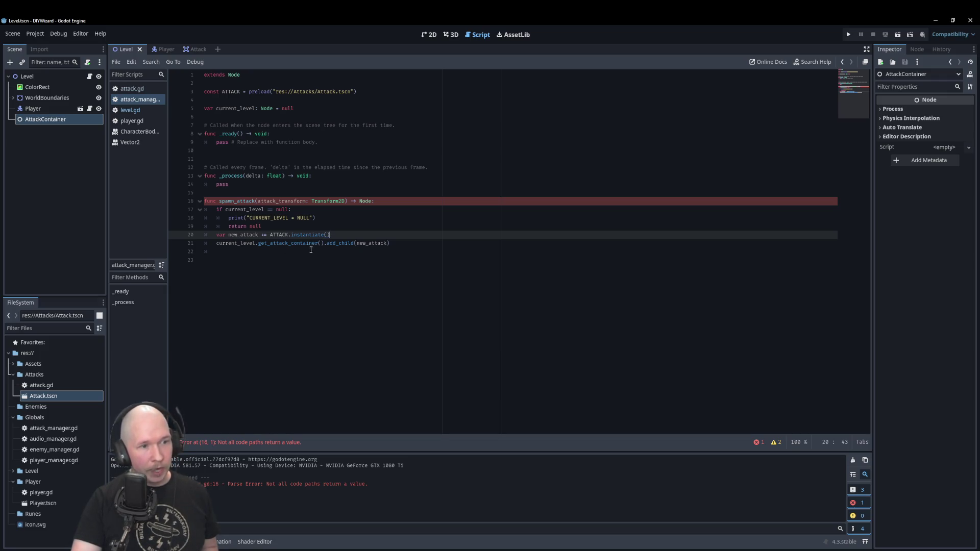
{"action": "left_click", "coordinate": [398, 244]}
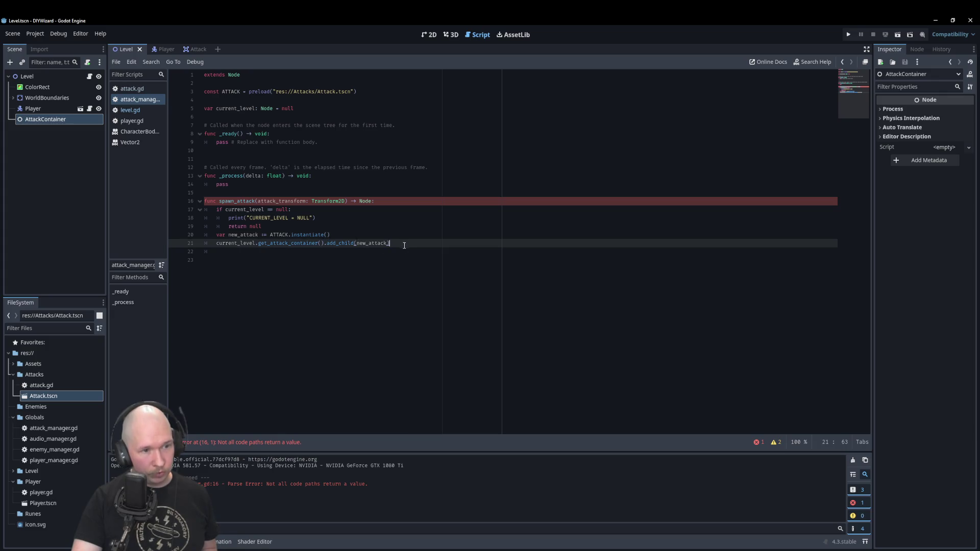
{"action": "key", "text": "Return"}
{"action": "type", "text": "r"}
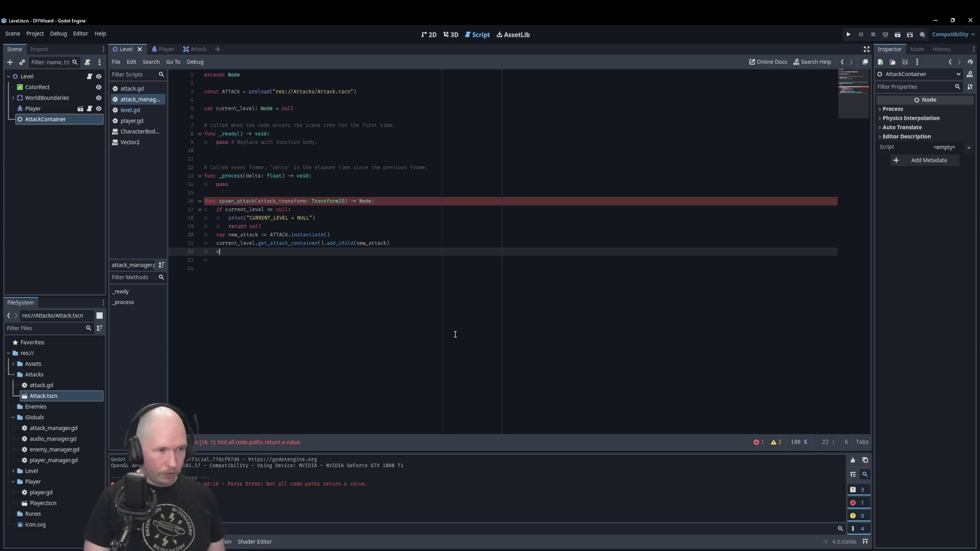
- Add new_attack.transform = attack_transform followed by a return line at the end of spawn_attack
{"action": "type", "text": "ew"}
{"action": "key", "text": "Return"}
{"action": "type", "text": ".tra"}
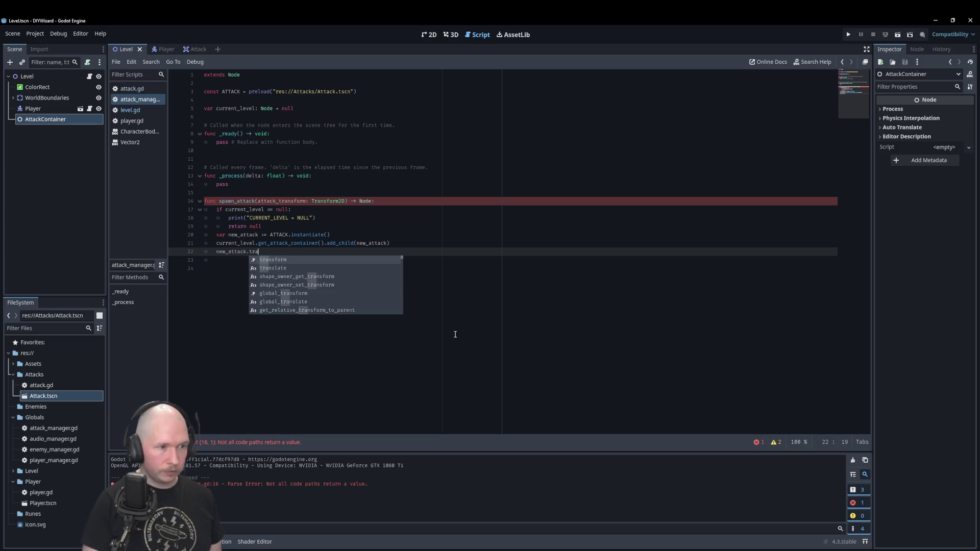
{"action": "key", "text": "Return"}
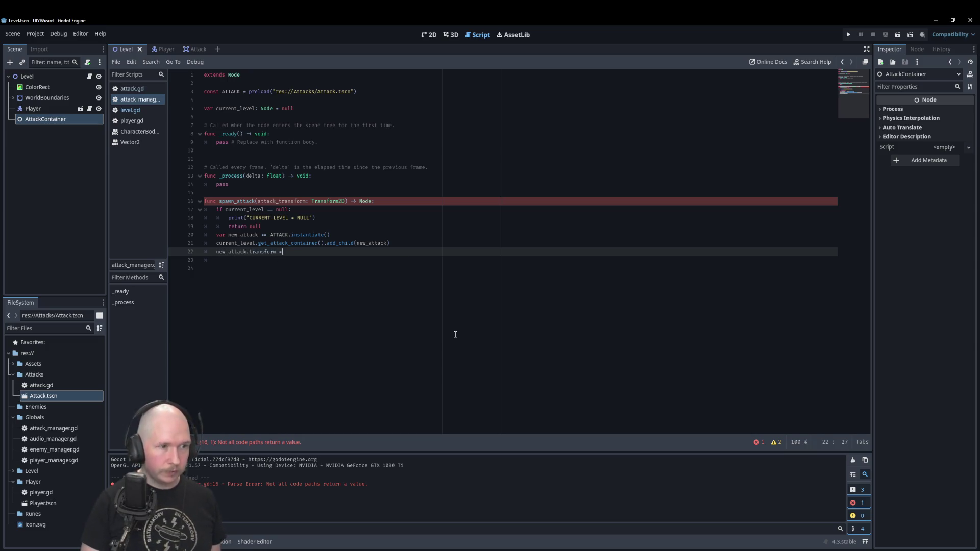
{"action": "type", "text": " atta"}
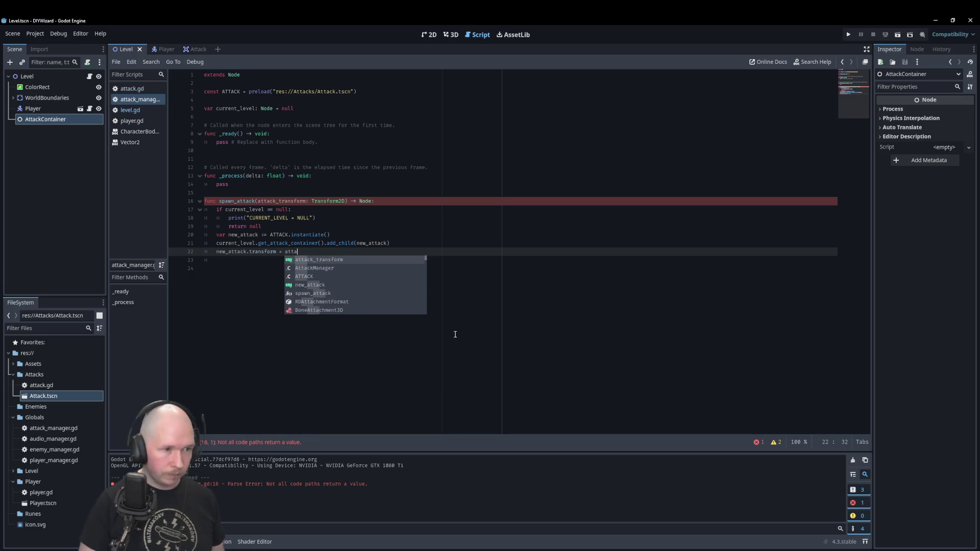
{"action": "key", "text": "Return"}
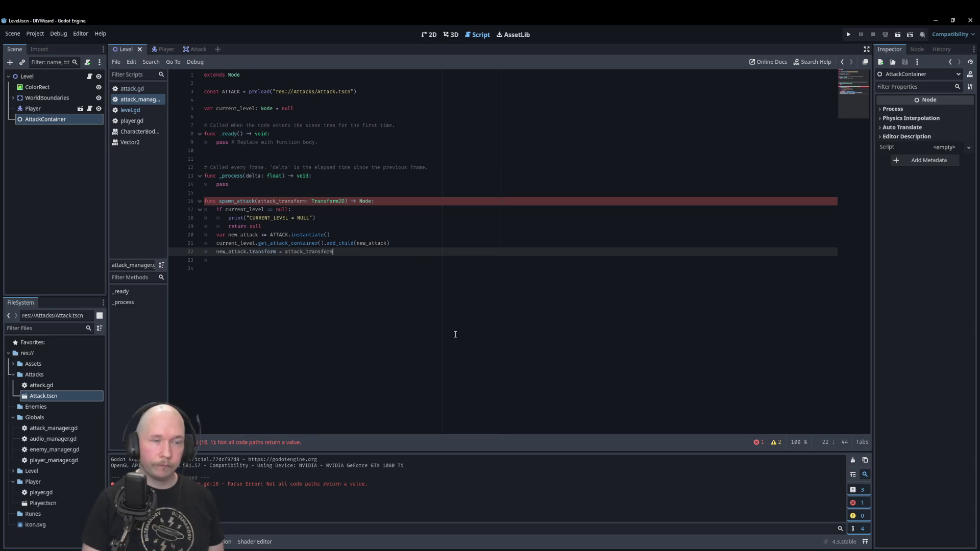
{"action": "key", "text": "Return"}
{"action": "type", "text": "retu"}
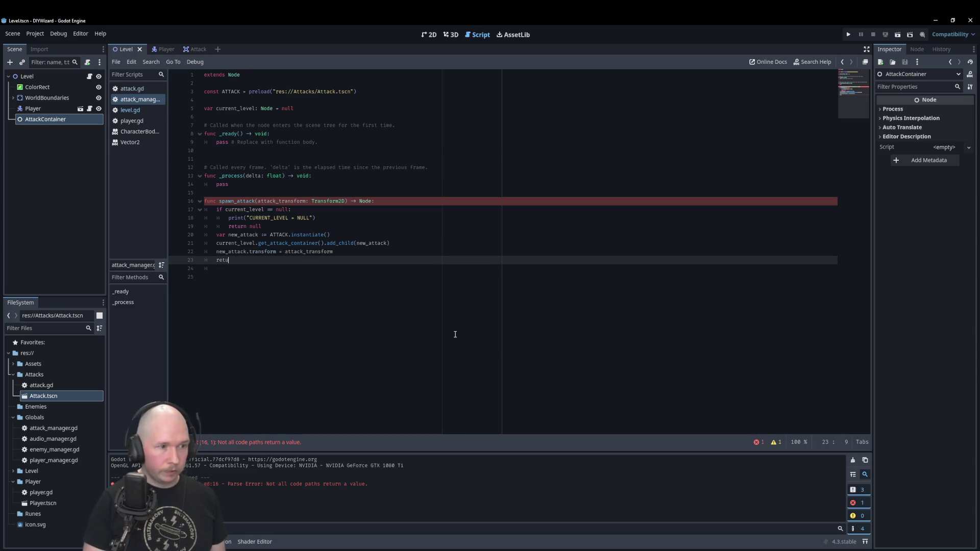
{"action": "type", "text": "rn"}
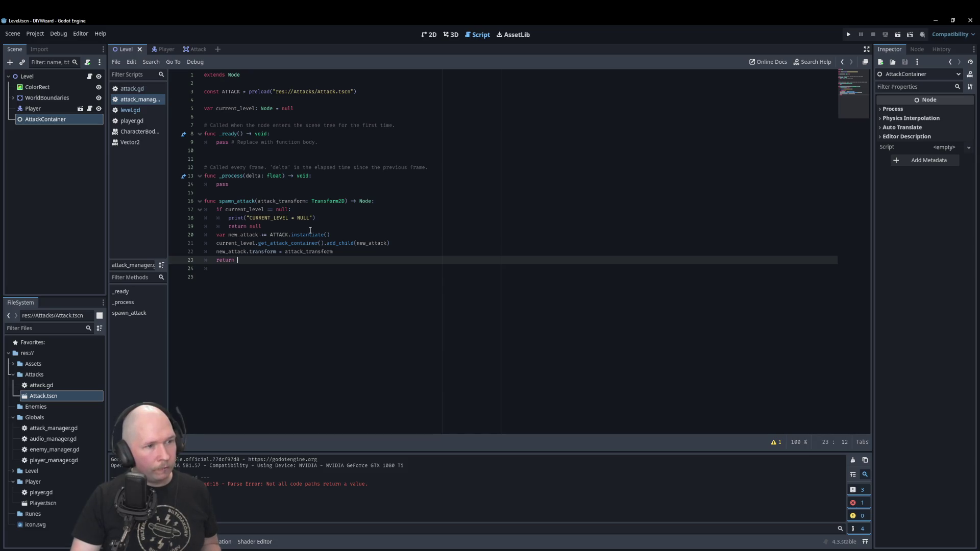
{"action": "double_click", "coordinate": [366, 202]}
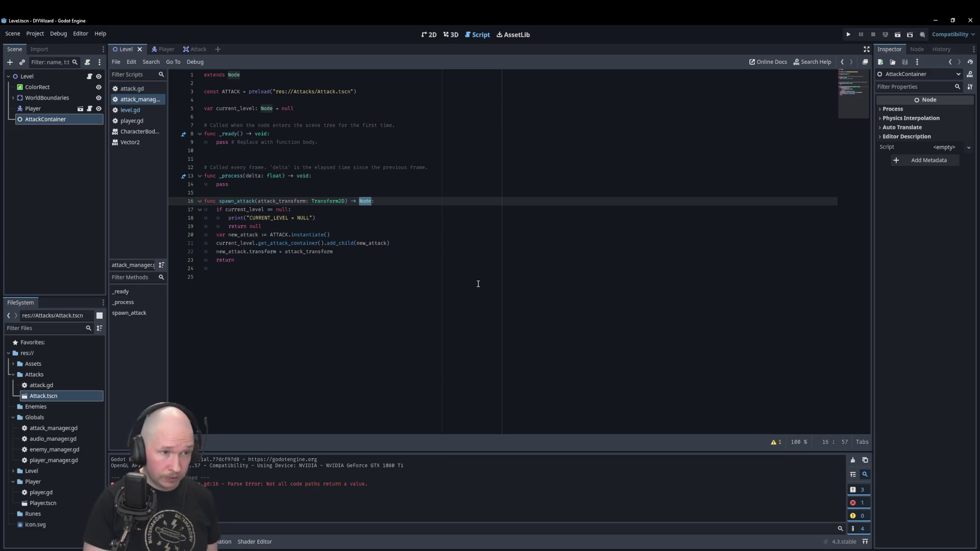
- Change spawn_attack's return type to bool, returning false without a level and true at the end
{"action": "type", "text": "bool"}
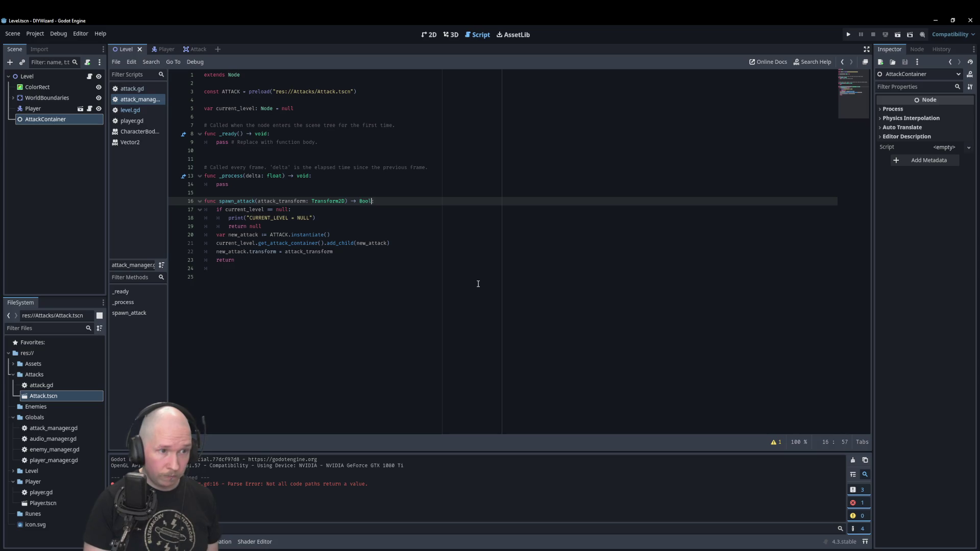
{"action": "left_click", "coordinate": [273, 226]}
{"action": "key", "text": "BackSpace"}
{"action": "key", "text": "BackSpace"}
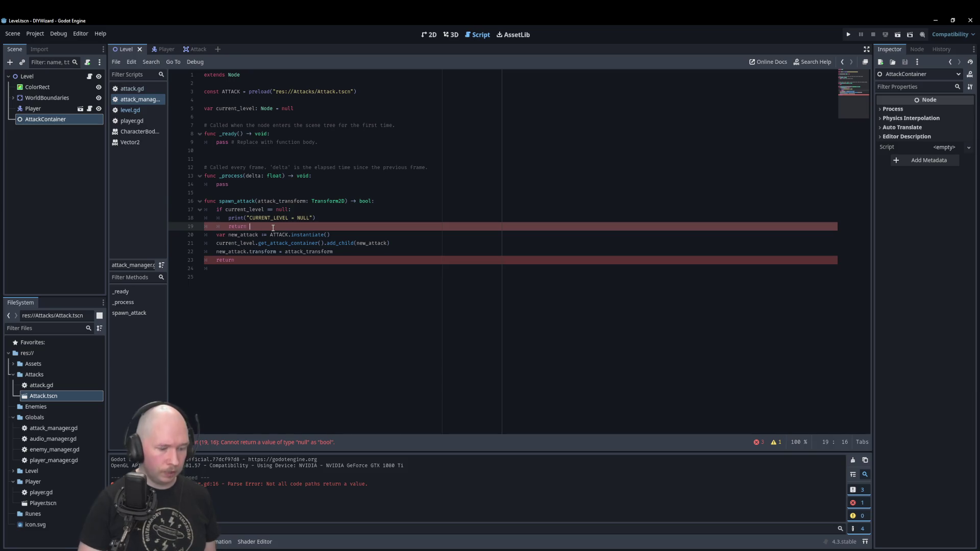
{"action": "type", "text": "false"}
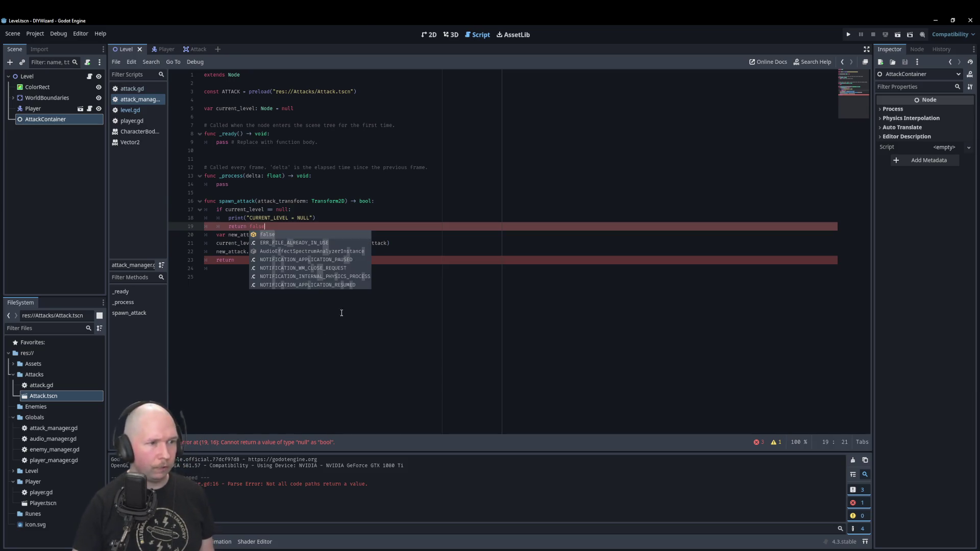
{"action": "left_click", "coordinate": [283, 274]}
{"action": "left_click", "coordinate": [295, 260]}
{"action": "type", "text": "true"}
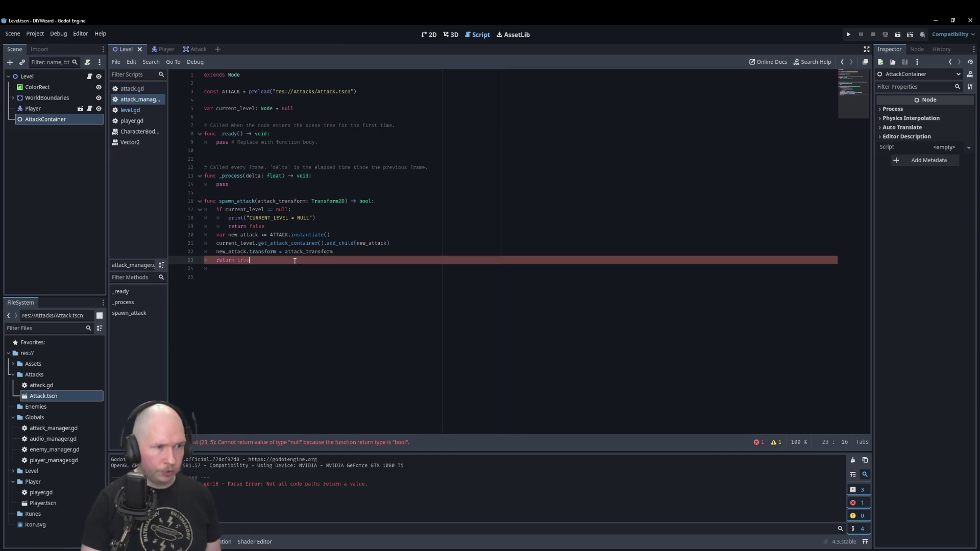
{"action": "left_click", "coordinate": [470, 202]}
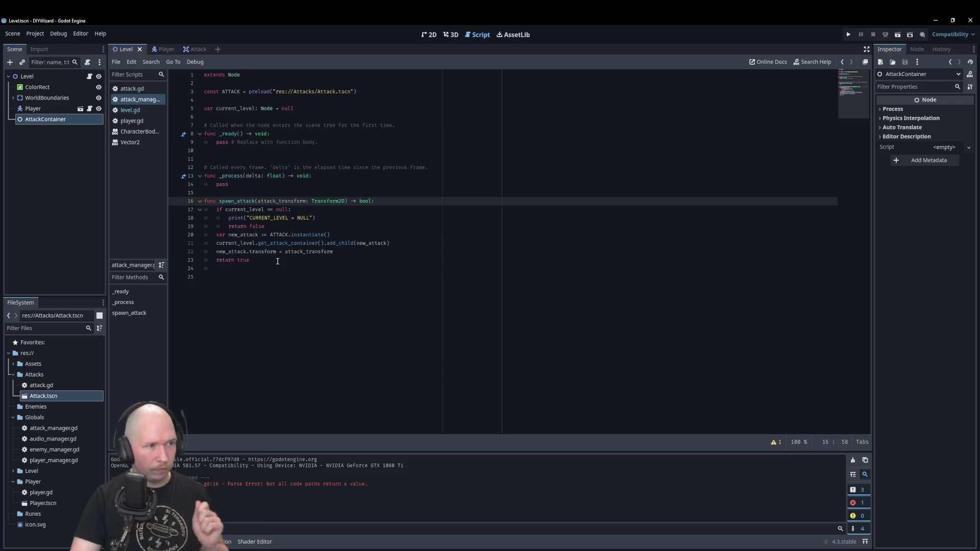
{"action": "left_click", "coordinate": [294, 278]}
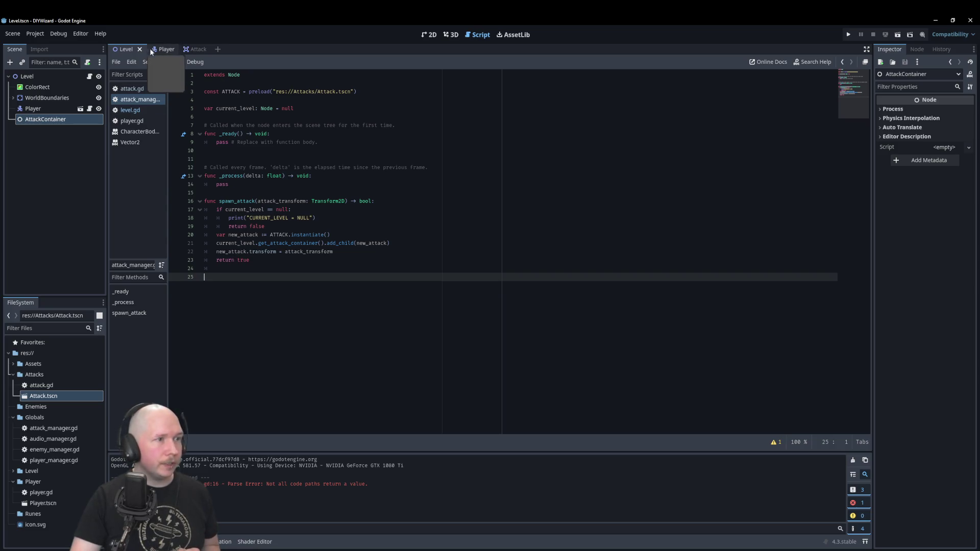
- Add a Timer child named LifeTimer to the Attack scene's root node
{"action": "left_click", "coordinate": [199, 49]}
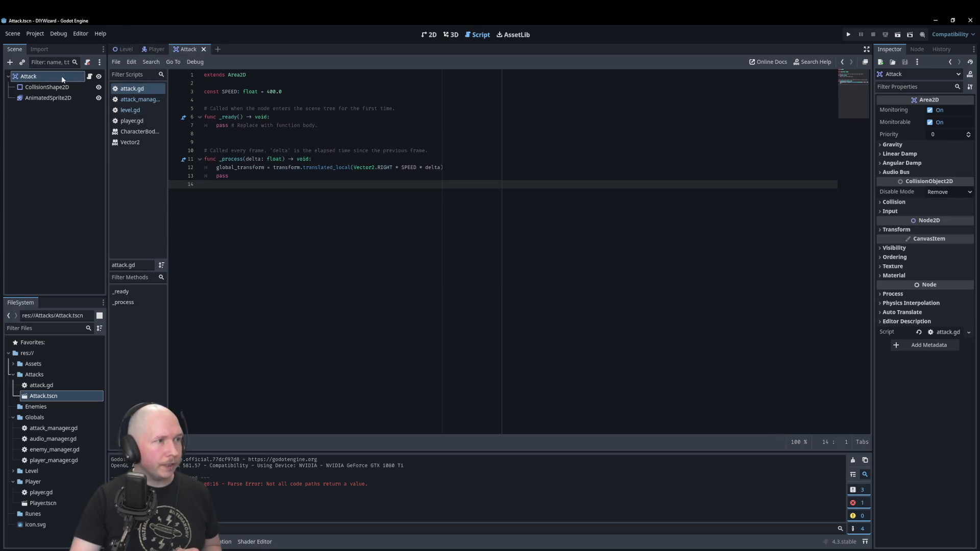
{"action": "right_click", "coordinate": [62, 77]}
{"action": "left_click", "coordinate": [77, 96]}
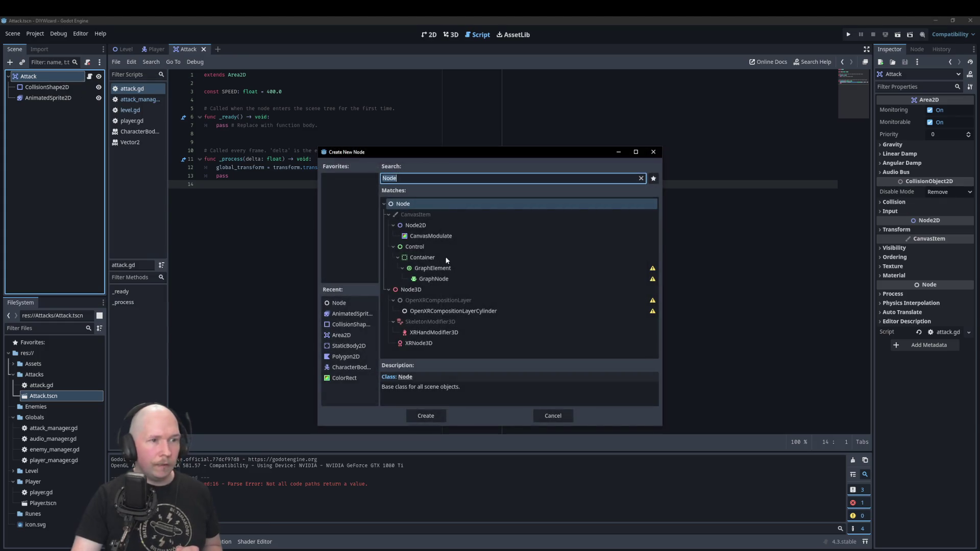
{"action": "type", "text": "timer"}
{"action": "key", "text": "Return"}
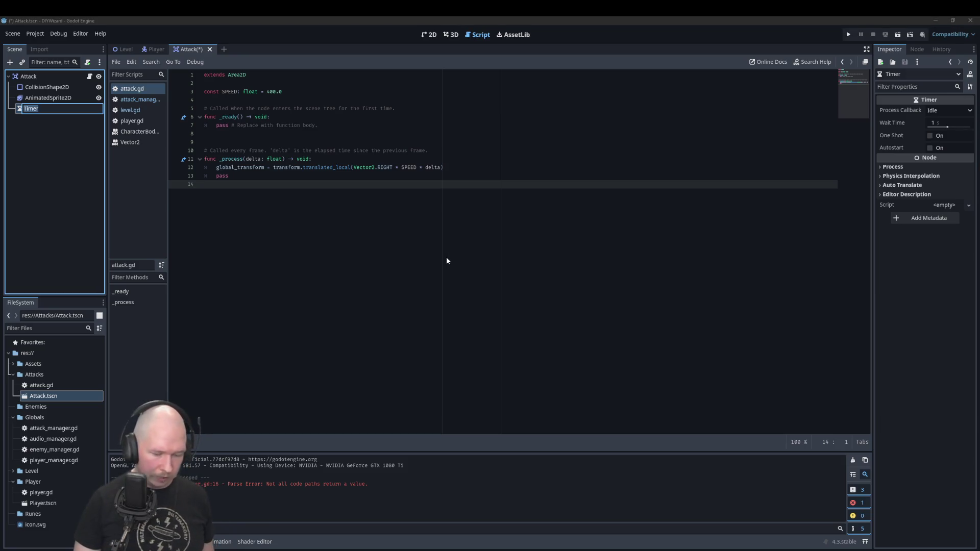
{"action": "type", "text": "LifeTimer"}
{"action": "key", "text": "Return"}
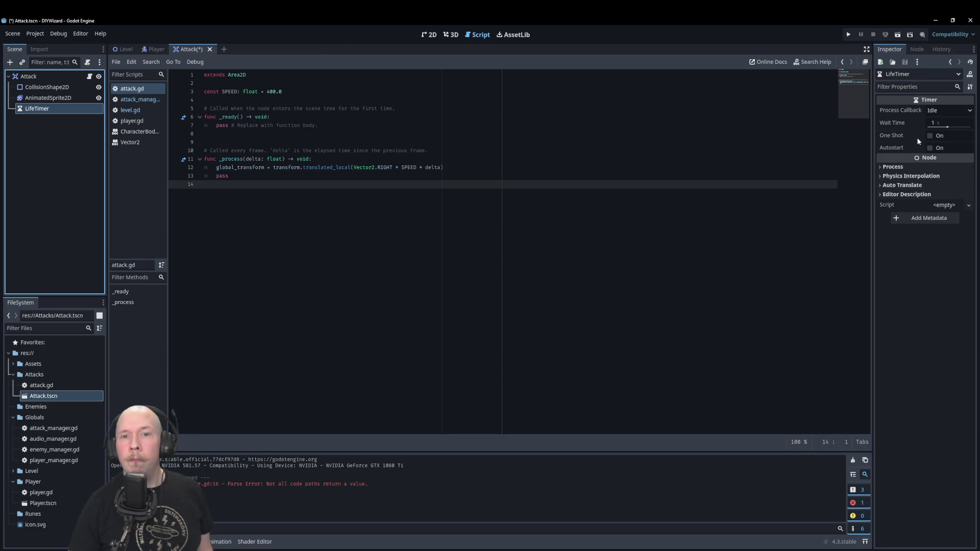
- Turn on LifeTimer's Autostart and One Shot and set its Wait Time to 3 seconds
{"action": "left_click", "coordinate": [934, 148]}
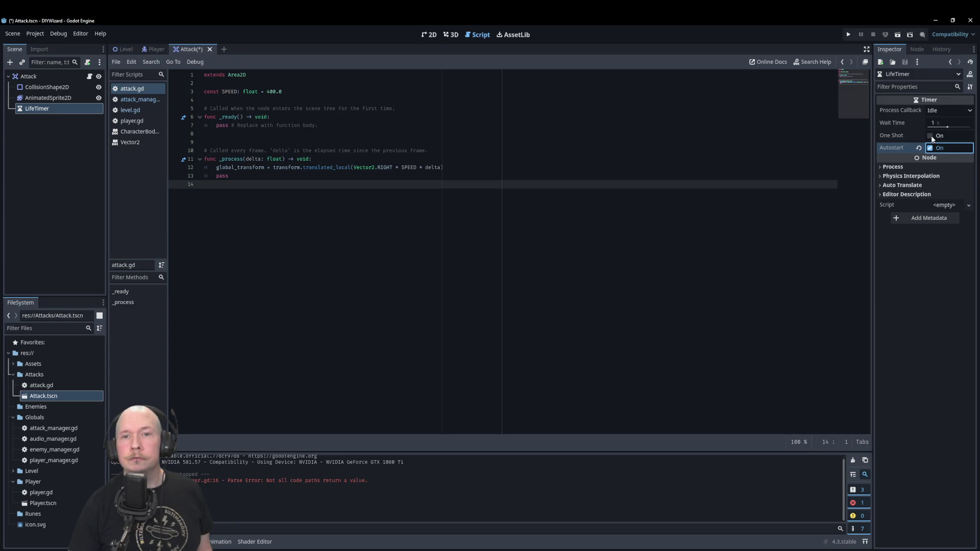
{"action": "left_click", "coordinate": [931, 137]}
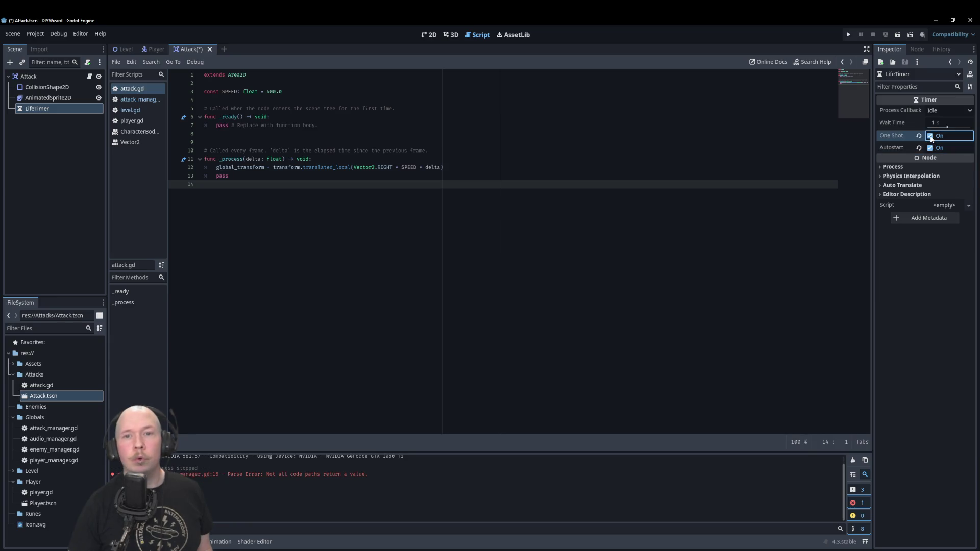
{"action": "left_click", "coordinate": [916, 122]}
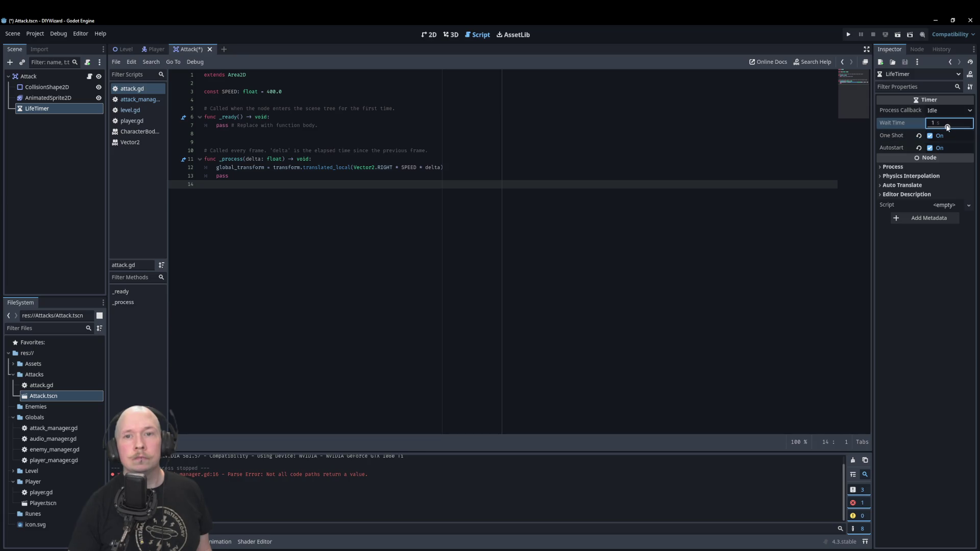
{"action": "left_click", "coordinate": [932, 123]}
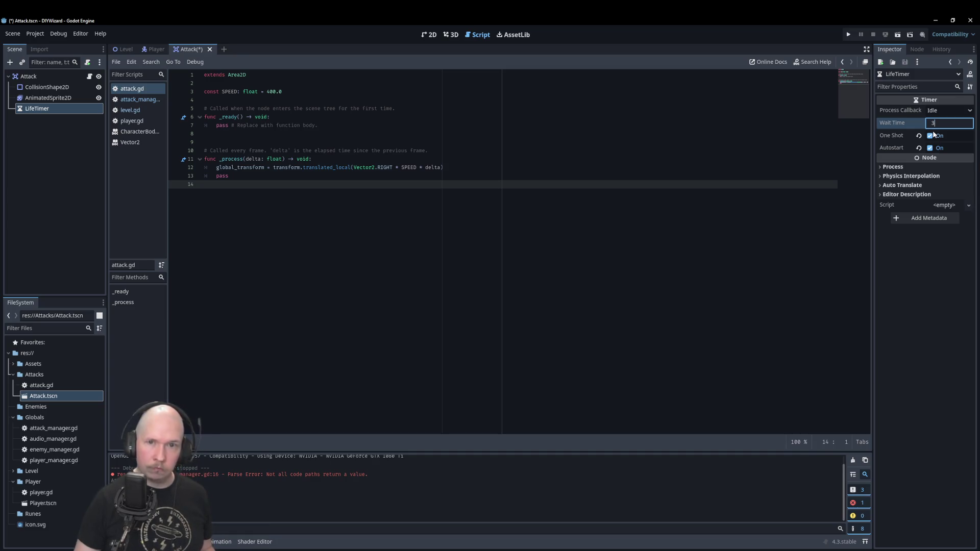
{"action": "type", "text": "3"}
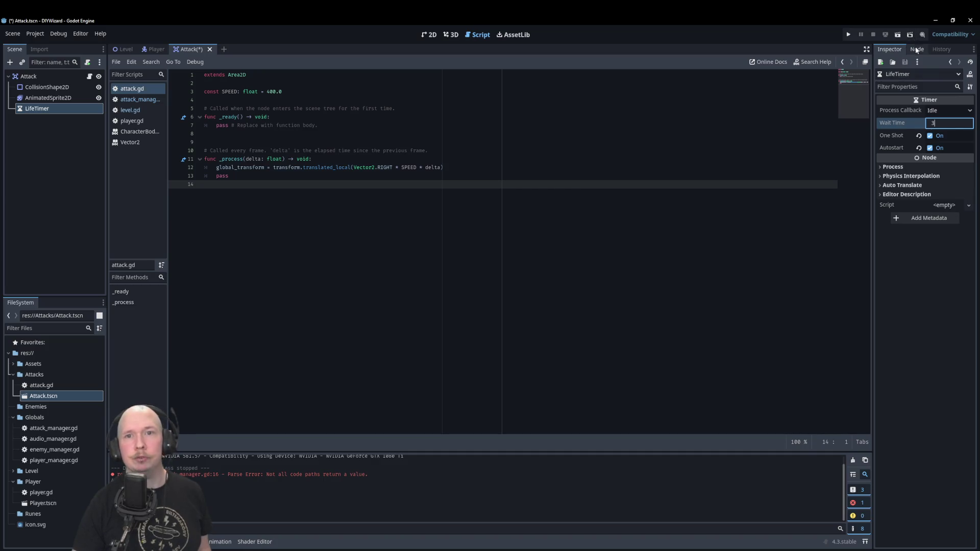
{"action": "left_click", "coordinate": [917, 49]}
{"action": "double_click", "coordinate": [908, 100]}
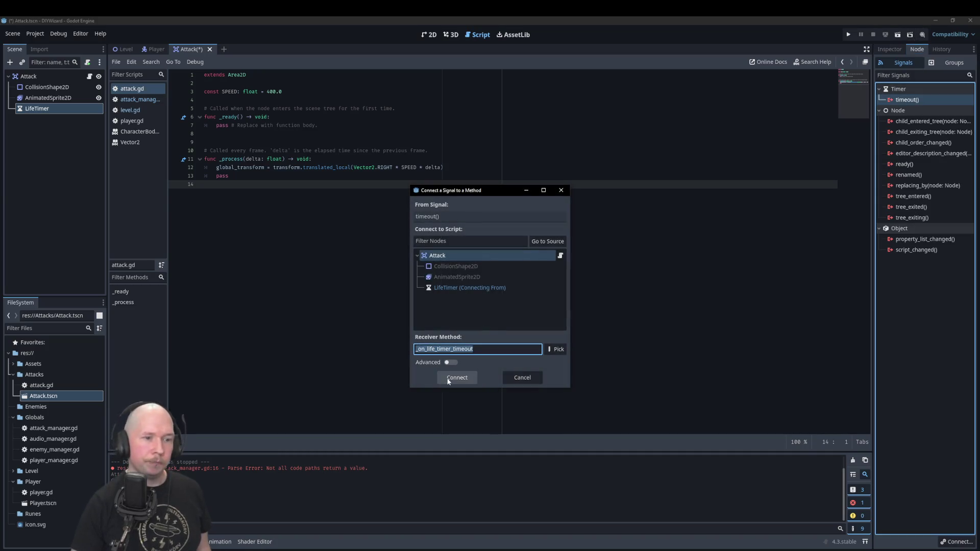
- Connect timeout to a new _on_life_timer_timeout handler calling queue_free() instead of pass, and save
{"action": "left_click", "coordinate": [449, 380]}
{"action": "key", "text": "Return"}
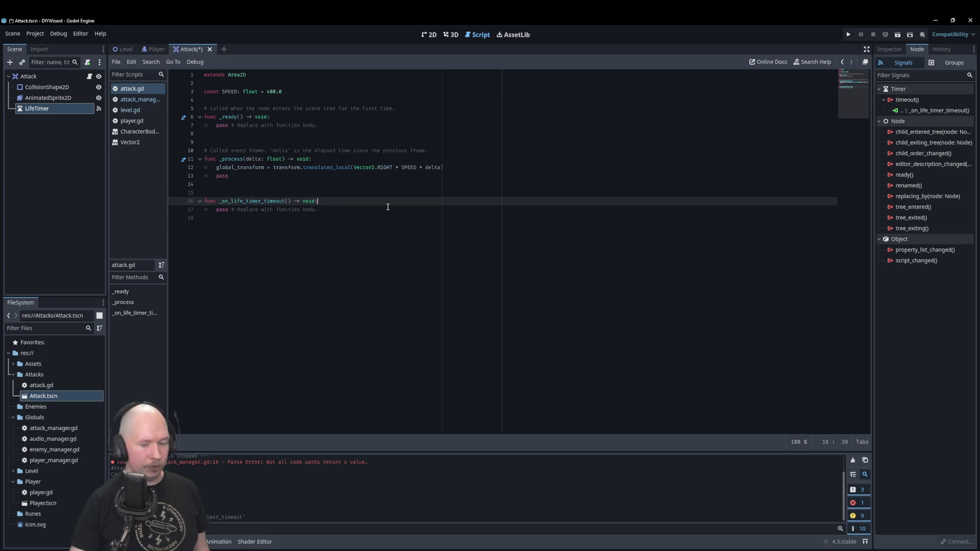
{"action": "key", "text": "Up"}
{"action": "type", "text": "queu"}
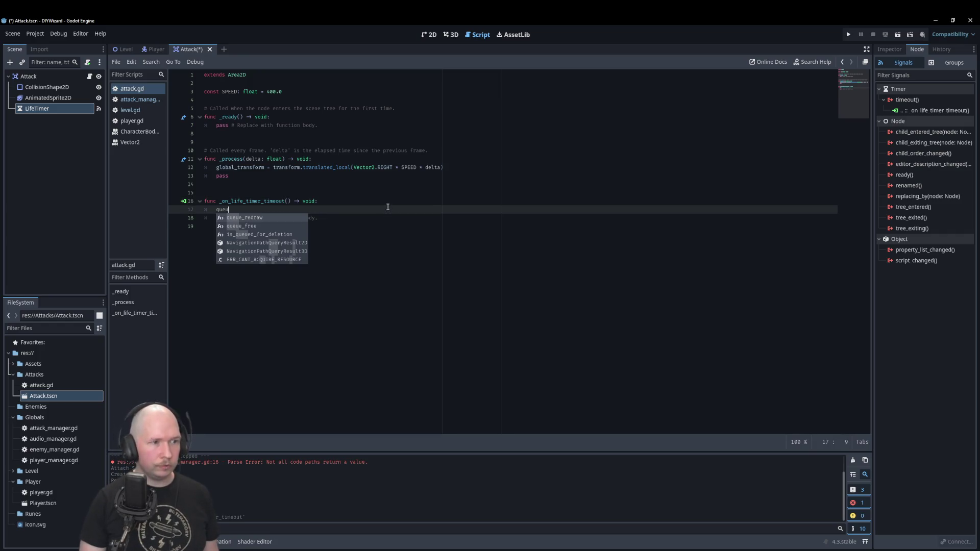
{"action": "key", "text": "Down"}
{"action": "key", "text": "Return"}
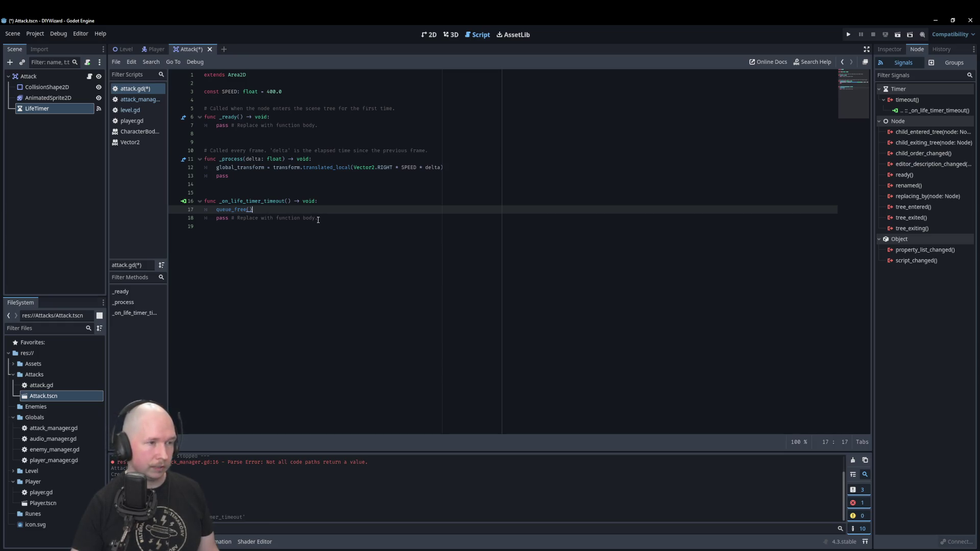
{"action": "left_click_drag", "start_coordinate": [319, 220], "coordinate": [198, 219]}
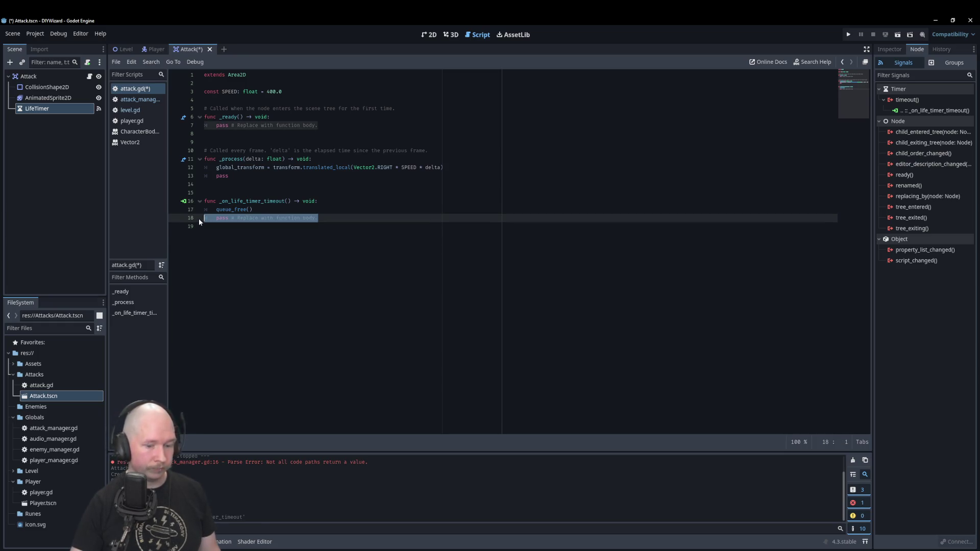
{"action": "key", "text": "BackSpace"}
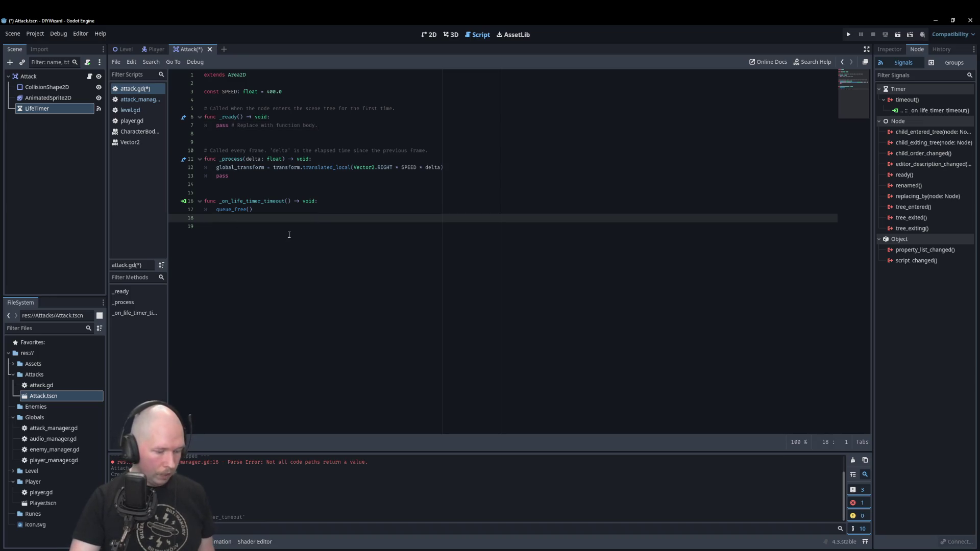
{"action": "key", "text": "ctrl+s"}
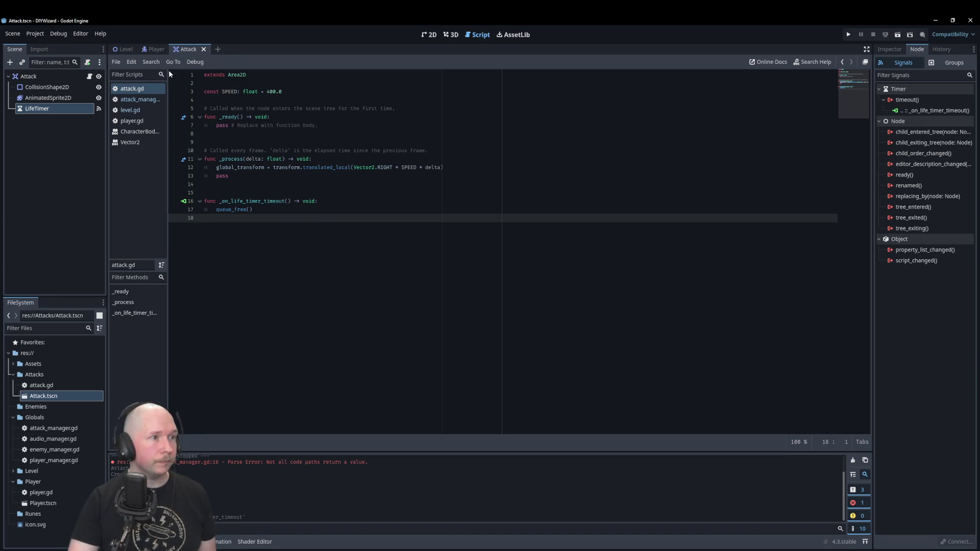
{"action": "left_click", "coordinate": [142, 122]}
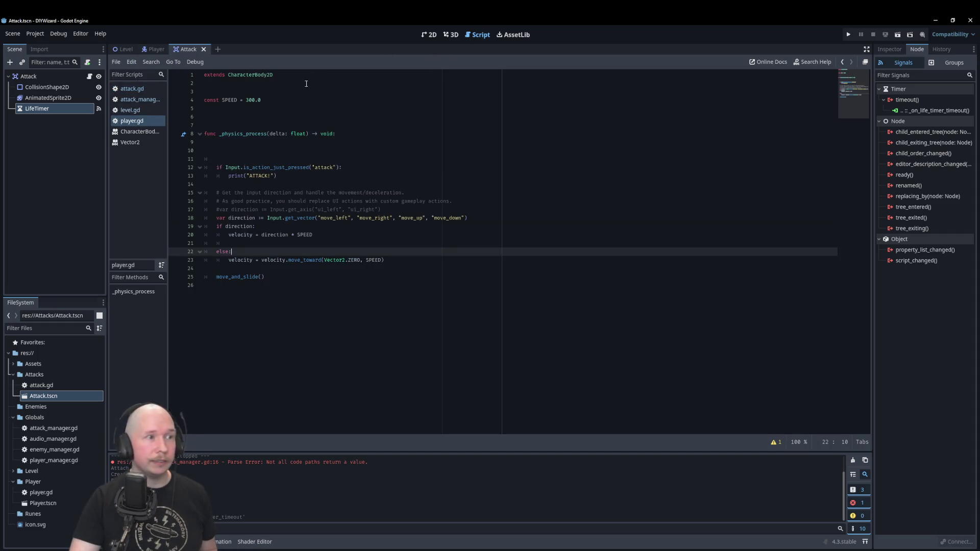
- Add a Node2D child named AimNode under the Player root node
{"action": "left_click", "coordinate": [155, 49]}
{"action": "left_click", "coordinate": [45, 75]}
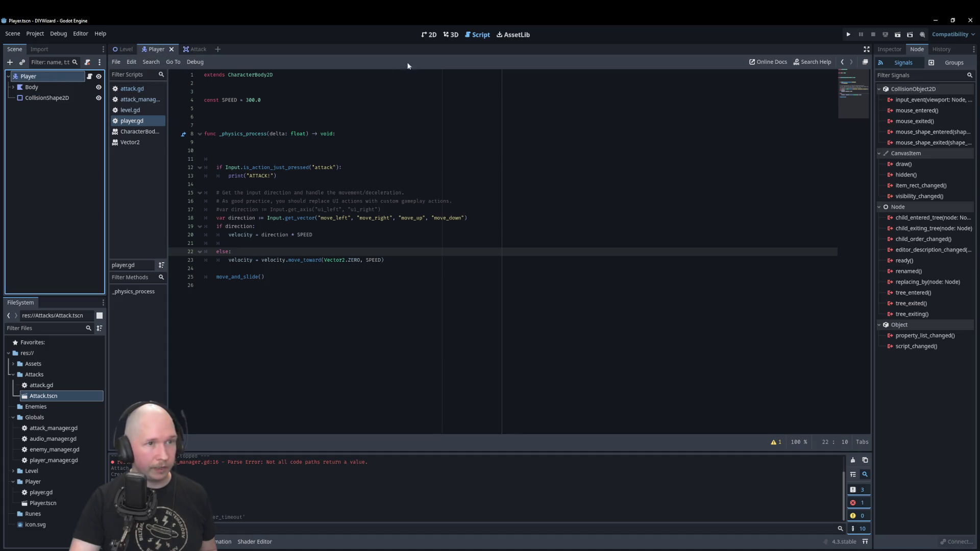
{"action": "left_click", "coordinate": [435, 35]}
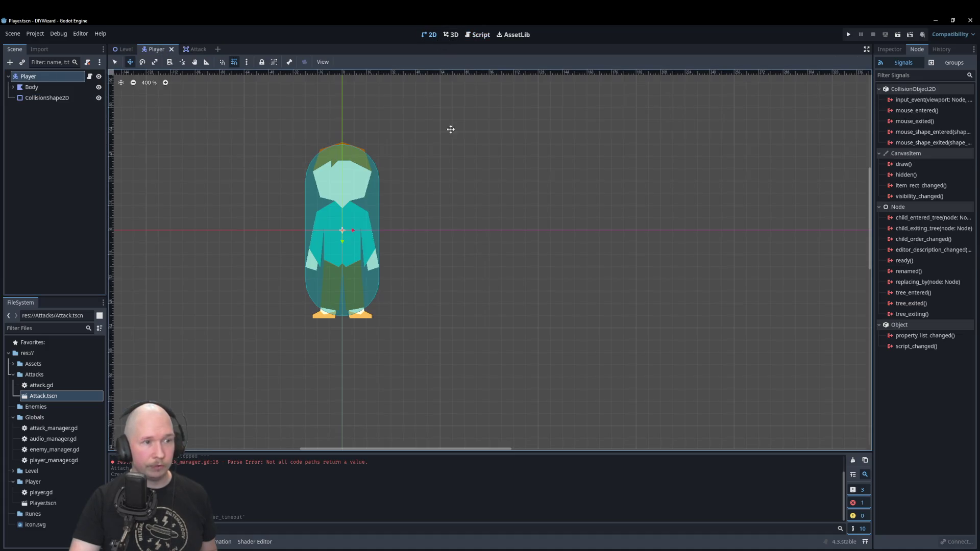
{"action": "right_click", "coordinate": [41, 77]}
{"action": "left_click", "coordinate": [61, 94]}
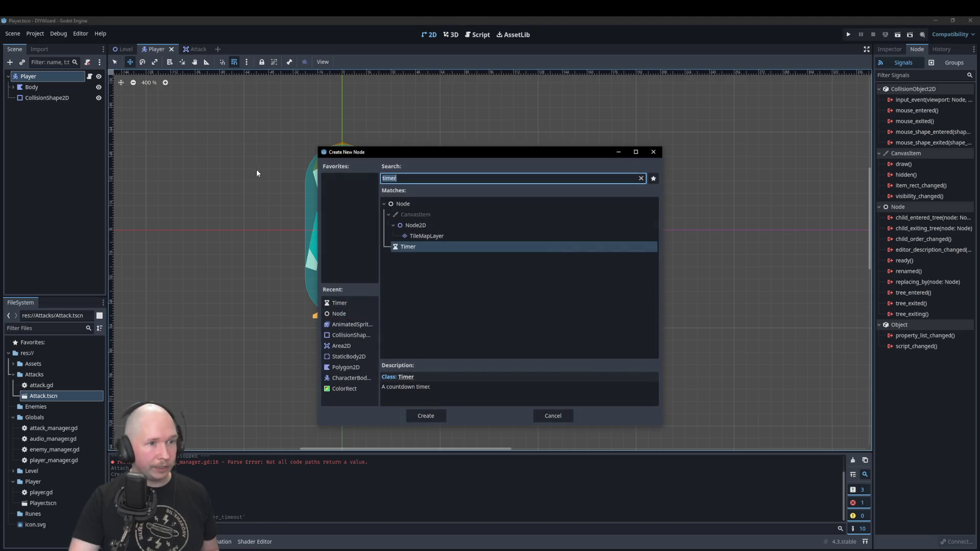
{"action": "type", "text": "node"}
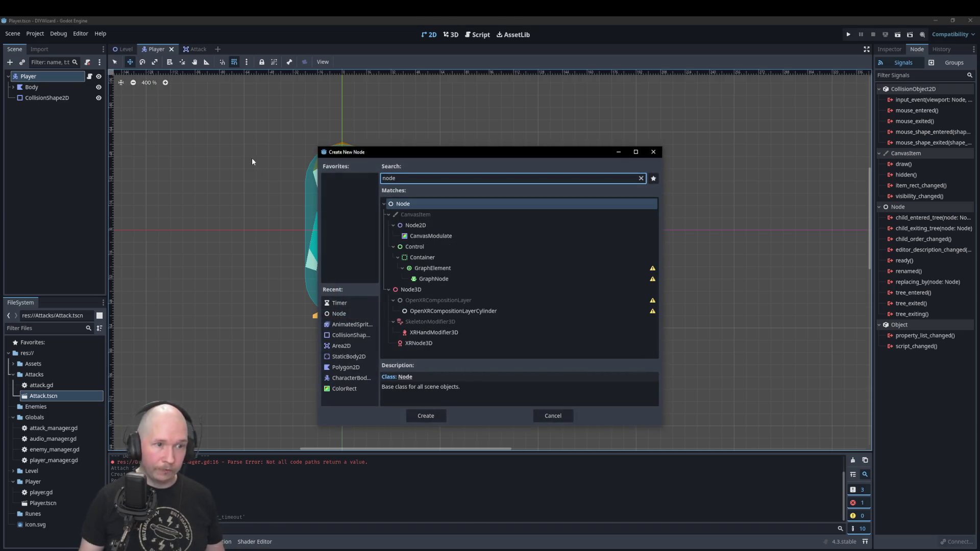
{"action": "left_click", "coordinate": [426, 225]}
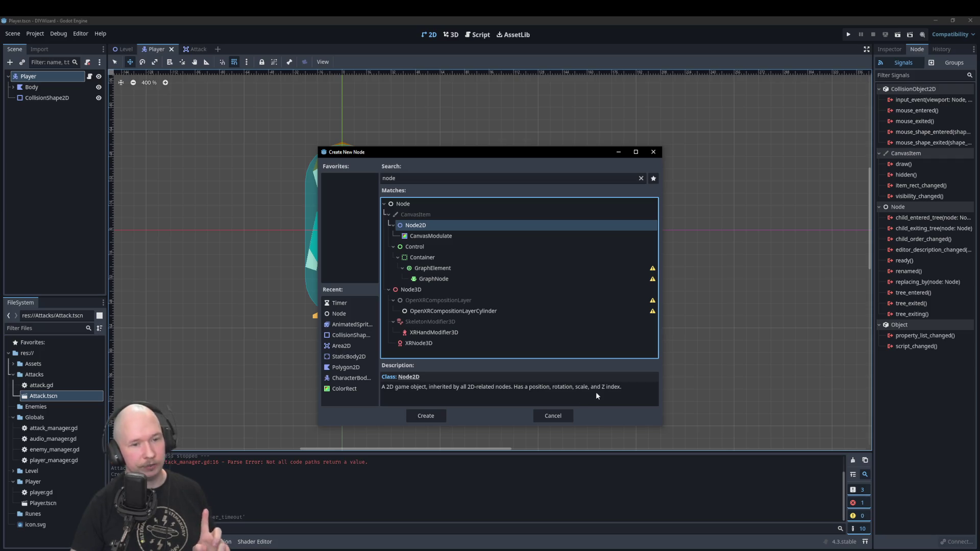
{"action": "left_click", "coordinate": [434, 415]}
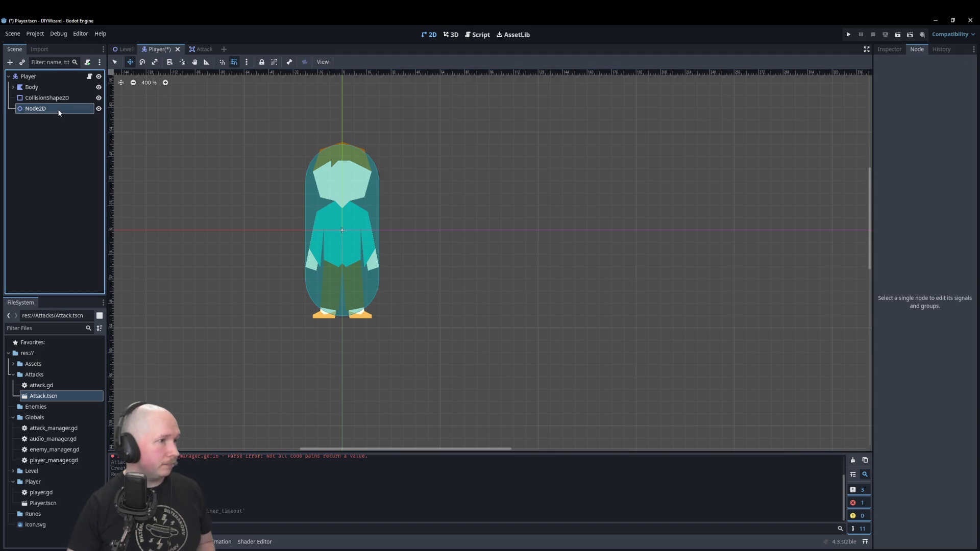
{"action": "double_click", "coordinate": [70, 109]}
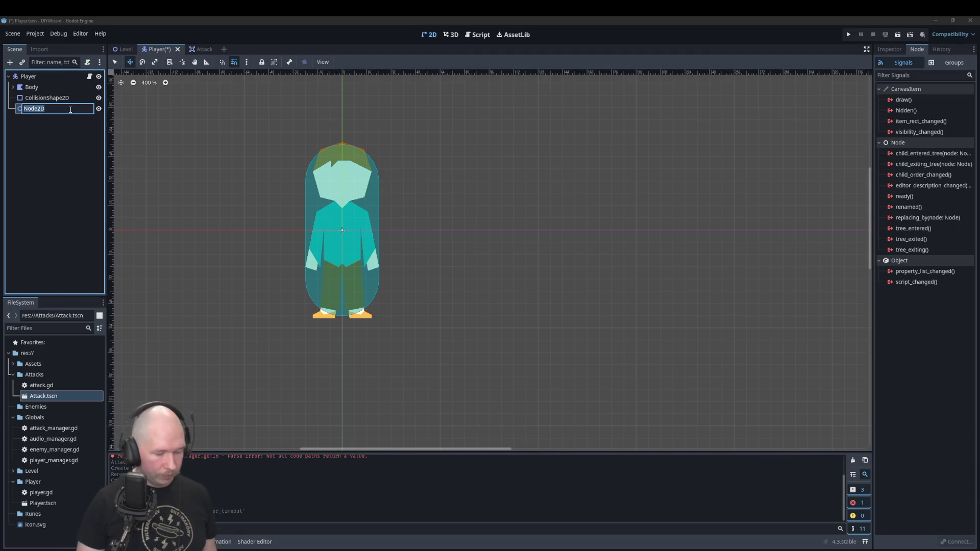
{"action": "type", "text": "Aim"}
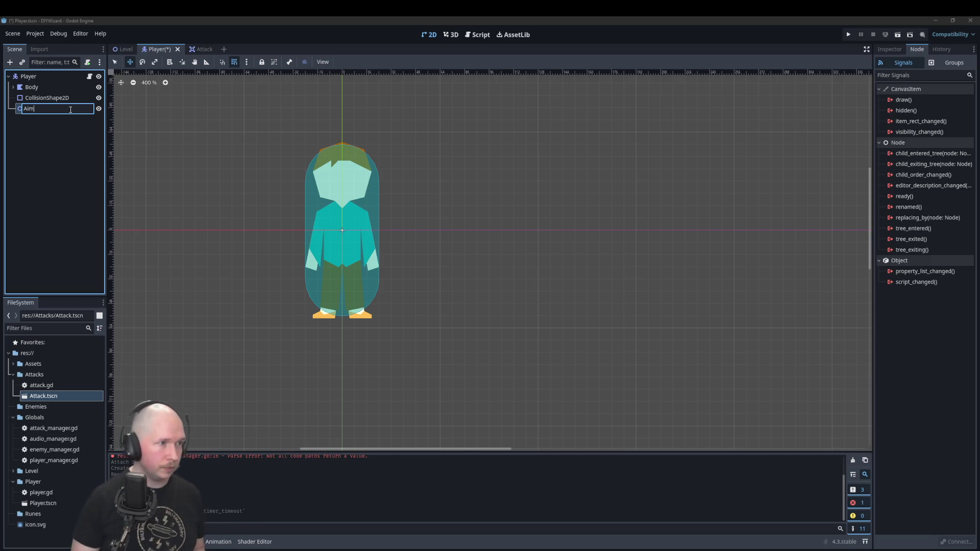
{"action": "type", "text": "Node"}
{"action": "key", "text": "Return"}
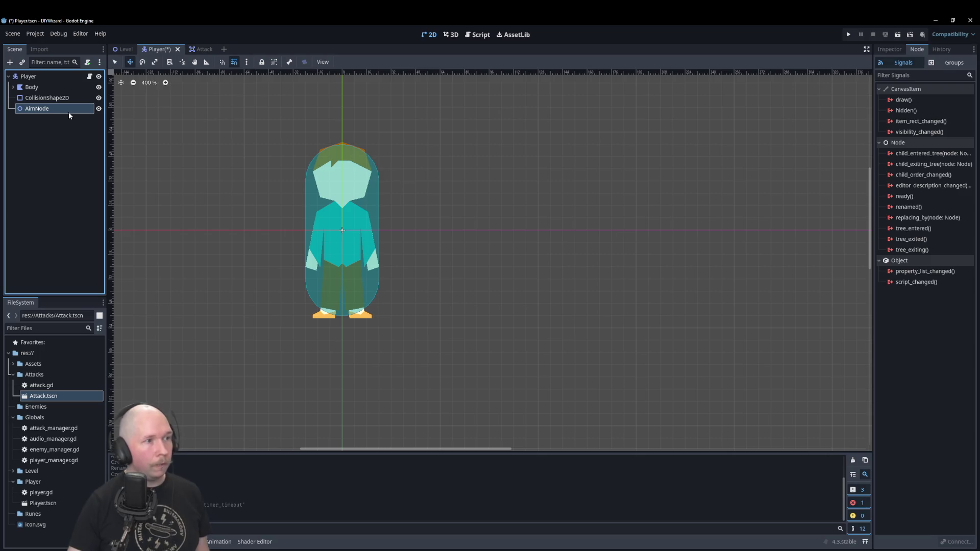
- Add a Marker2D under AimNode right of the player, save, and reference AimNode as aim_node in player.gd
{"action": "right_click", "coordinate": [66, 108]}
{"action": "left_click", "coordinate": [78, 118]}
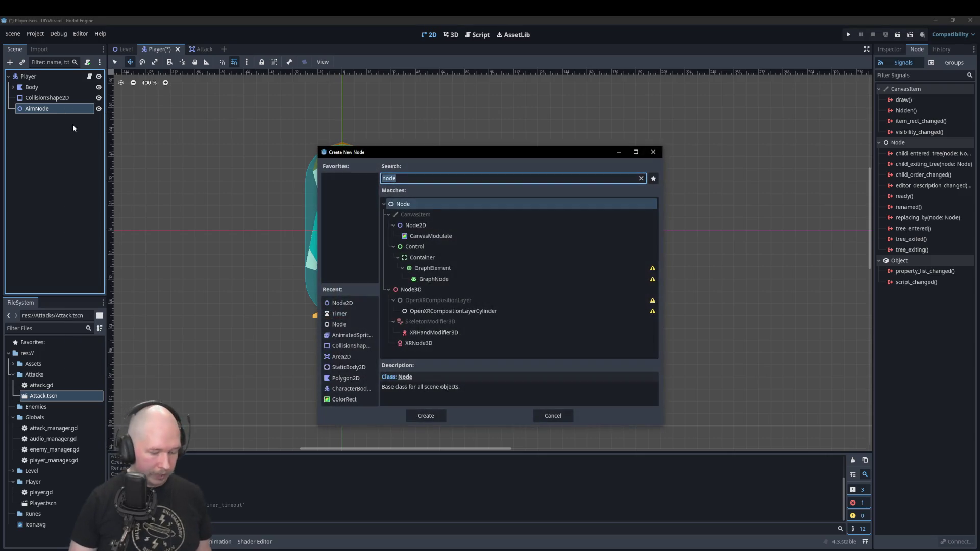
{"action": "type", "text": "mark"}
{"action": "key", "text": "Return"}
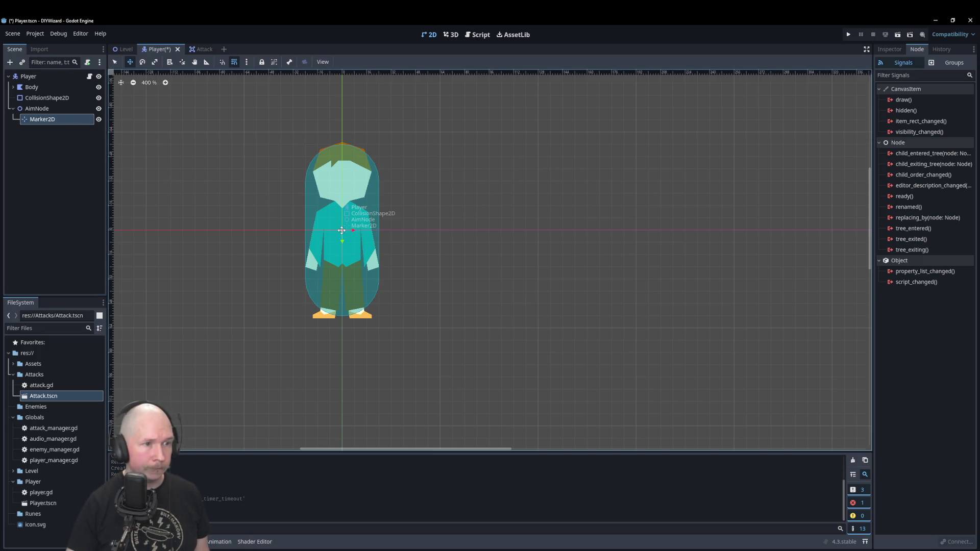
{"action": "left_click_drag", "start_coordinate": [342, 230], "coordinate": [434, 231]}
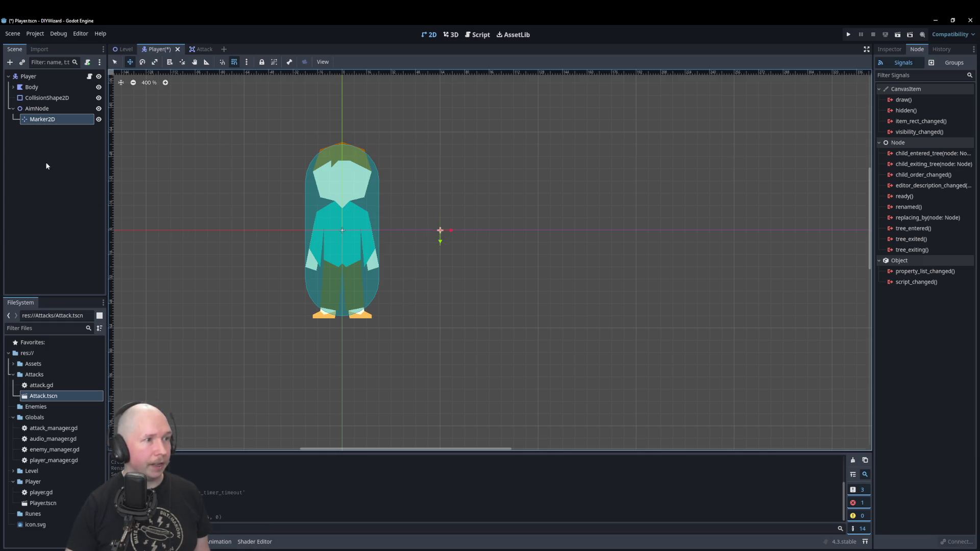
{"action": "left_click", "coordinate": [59, 182]}
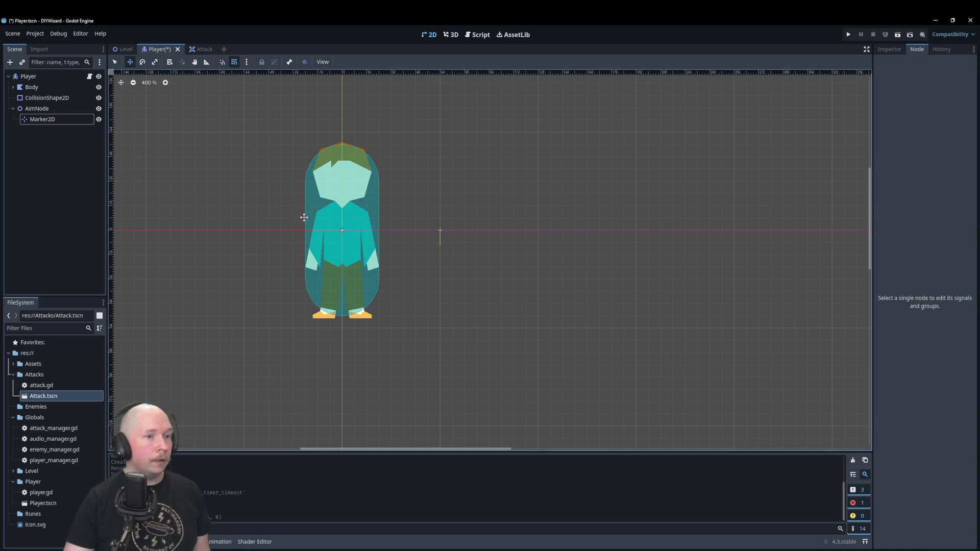
{"action": "left_click", "coordinate": [65, 207]}
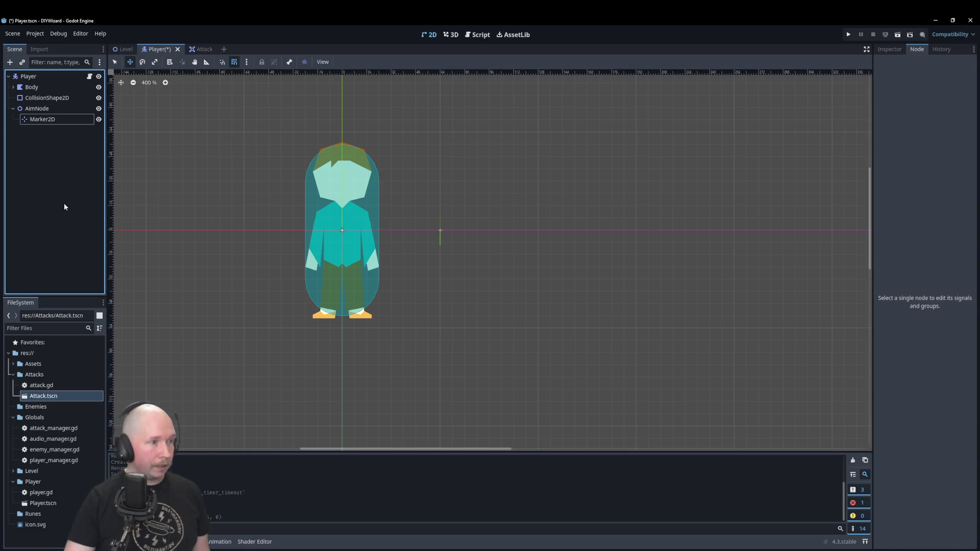
{"action": "key", "text": "ctrl+s"}
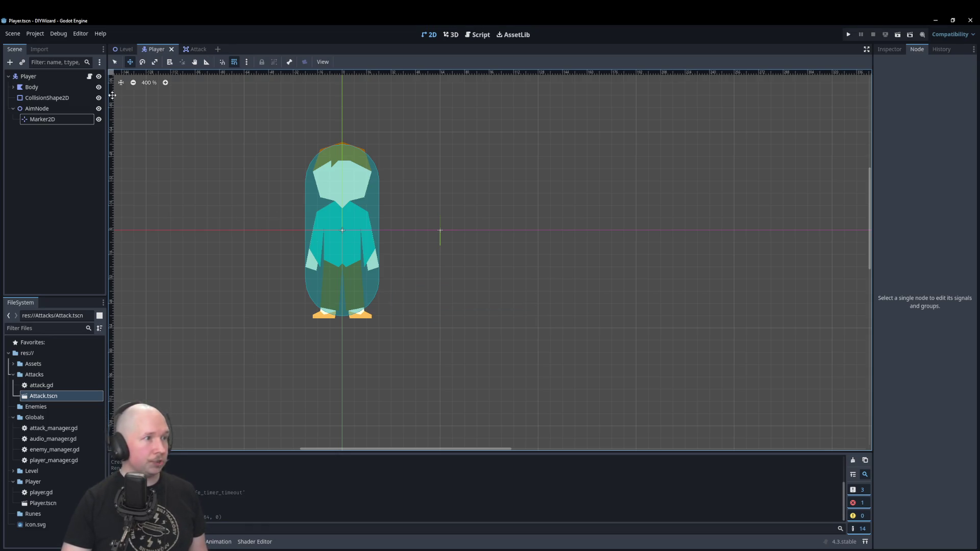
{"action": "key", "text": "ctrl+F3"}
{"action": "mouse_move", "coordinate": [57, 109]}
{"action": "left_mouse_down"}
{"action": "mouse_move", "coordinate": [270, 99]}
{"action": "mouse_move", "coordinate": [262, 115]}
{"action": "mouse_move", "coordinate": [265, 96]}
{"action": "mouse_move", "coordinate": [231, 108]}
{"action": "left_mouse_up"}
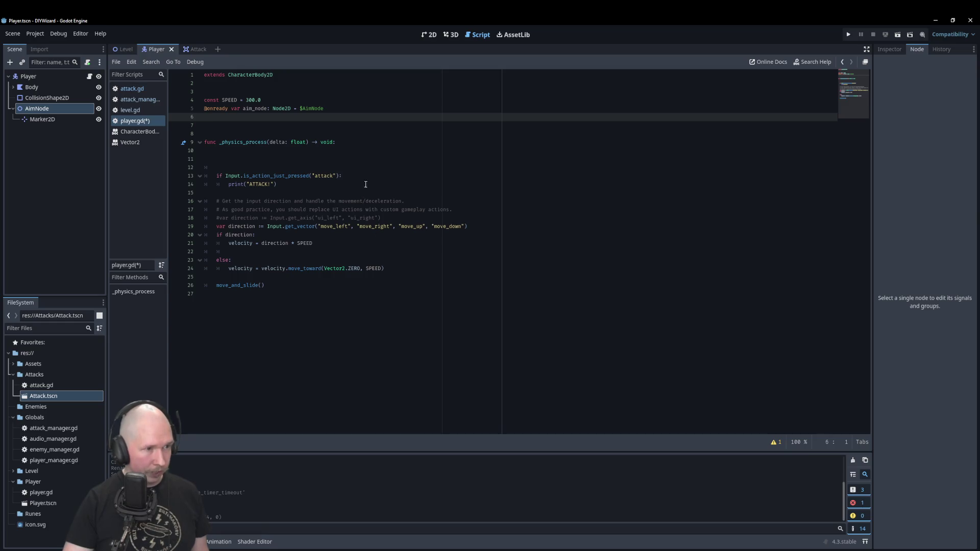
- Delete the blank lines inside _physics_process
{"action": "left_click", "coordinate": [371, 166]}
{"action": "key", "text": "shift+Up"}
{"action": "key", "text": "shift+Up"}
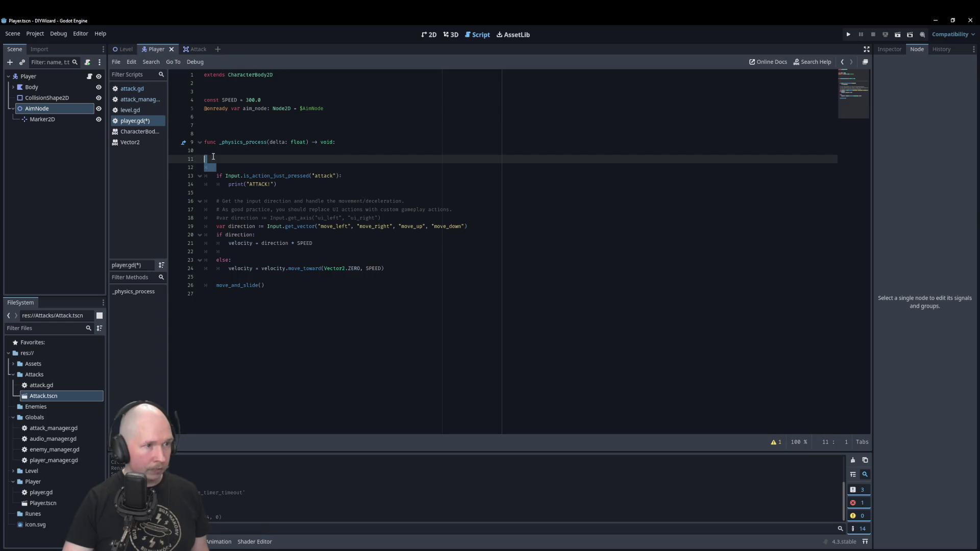
{"action": "key", "text": "BackSpace"}
{"action": "key", "text": "BackSpace"}
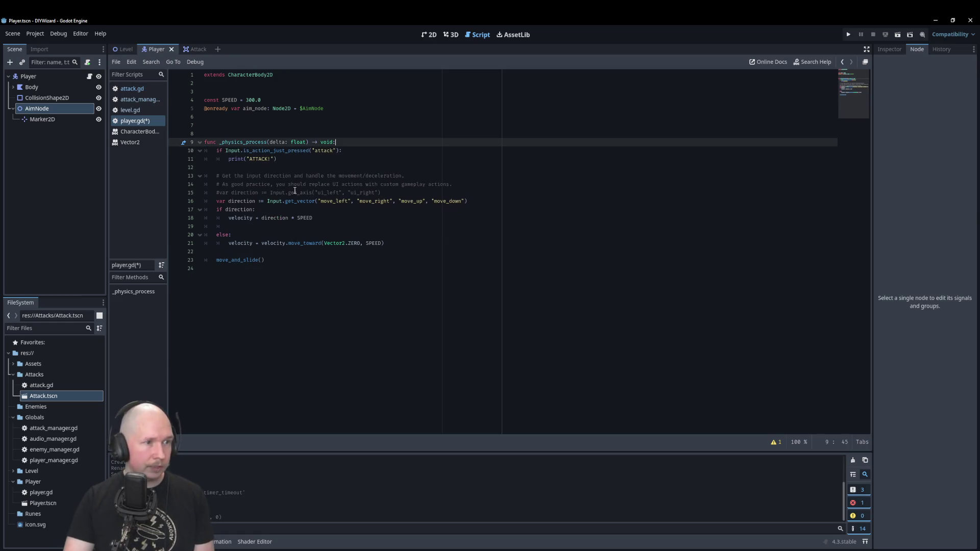
{"action": "left_click", "coordinate": [235, 169]}
{"action": "key", "text": "BackSpace"}
- Add var mouse_pos: Vector2 = get_global_mouse_position() at the top of _physics_process
{"action": "left_click", "coordinate": [370, 141]}
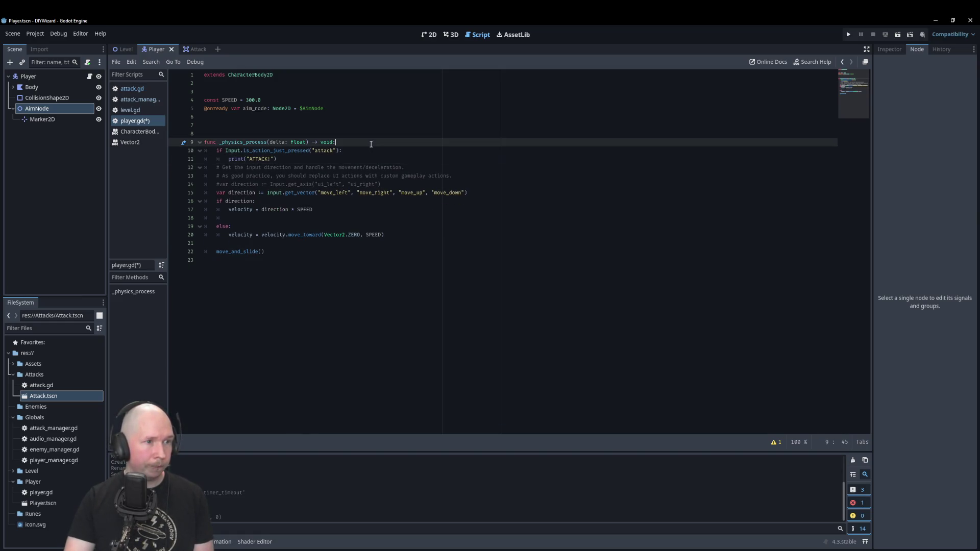
{"action": "key", "text": "Return"}
{"action": "type", "text": "get"}
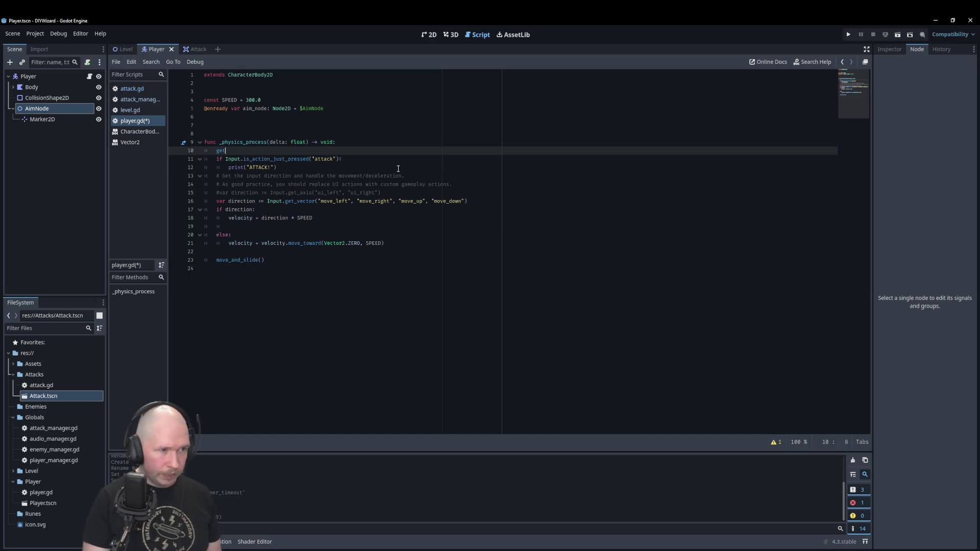
{"action": "key", "text": "BackSpace"}
{"action": "key", "text": "BackSpace"}
{"action": "key", "text": "BackSpace"}
{"action": "type", "text": "ver"}
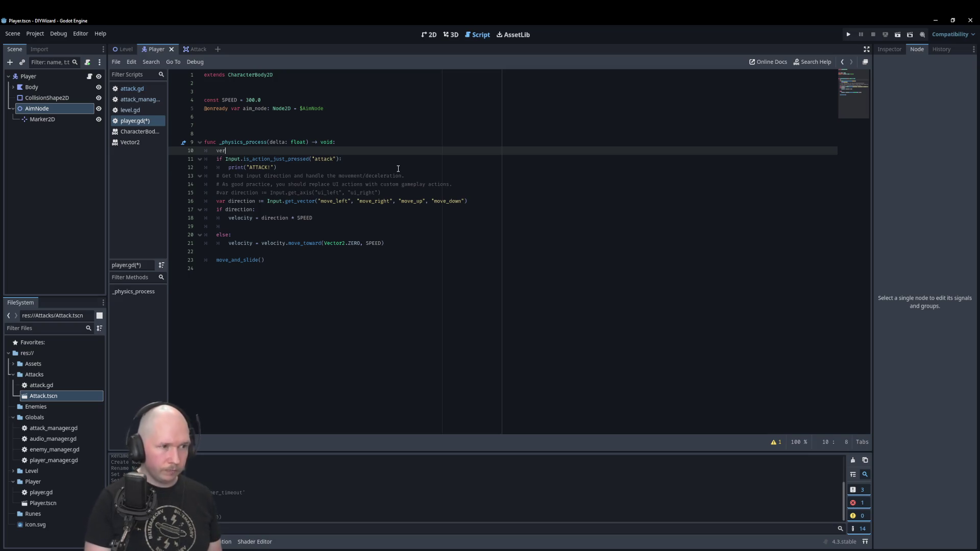
{"action": "key", "text": "BackSpace"}
{"action": "key", "text": "BackSpace"}
{"action": "type", "text": "ar "}
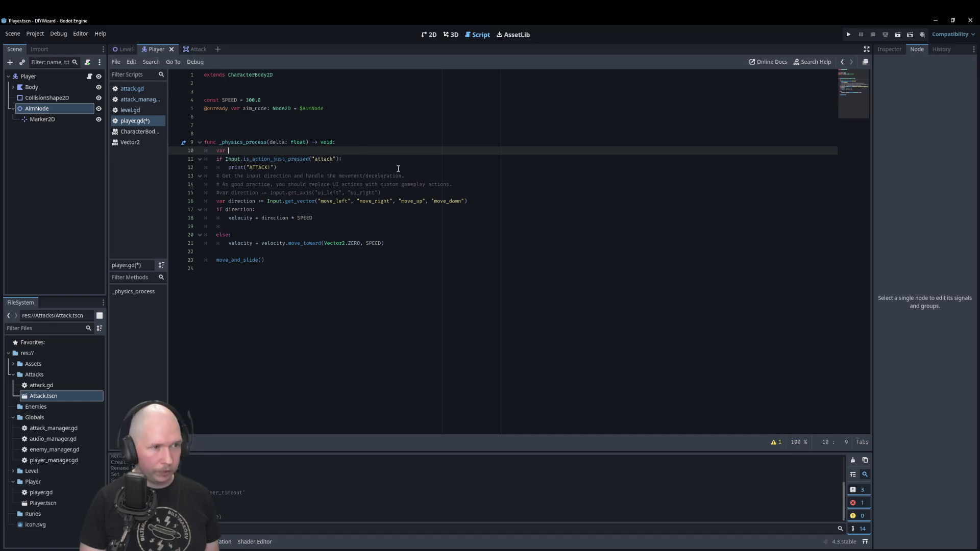
{"action": "type", "text": "mouse_pos"}
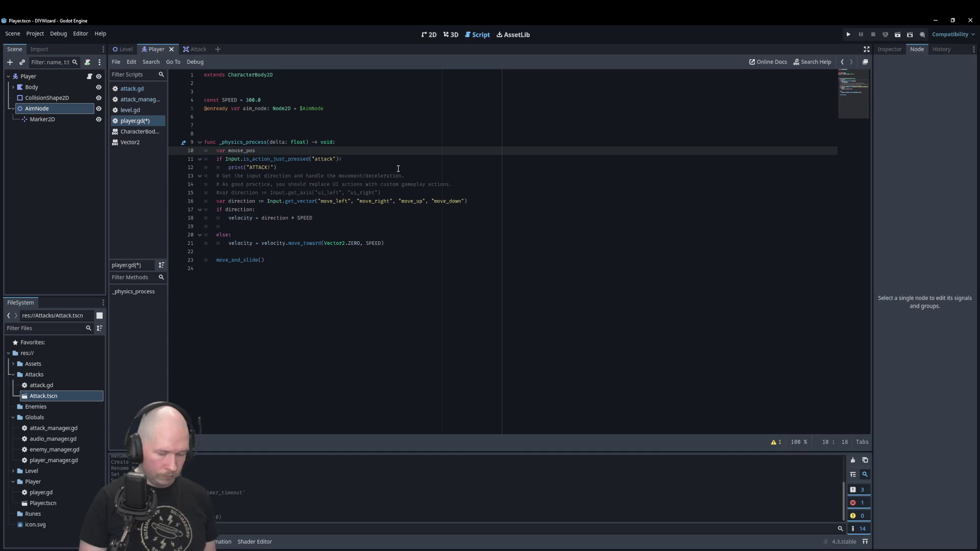
{"action": "type", "text": ": Vect"}
{"action": "key", "text": "Return"}
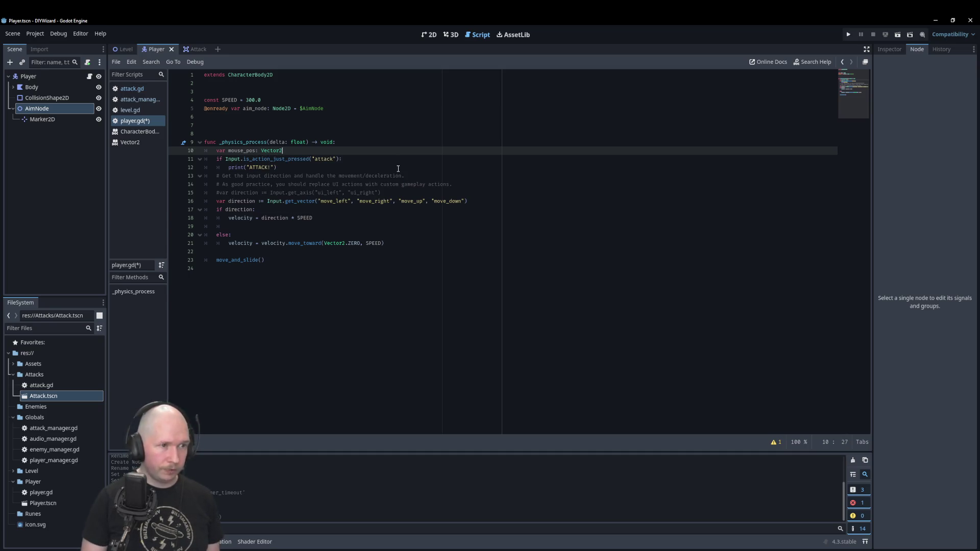
{"action": "type", "text": " = get_mou"}
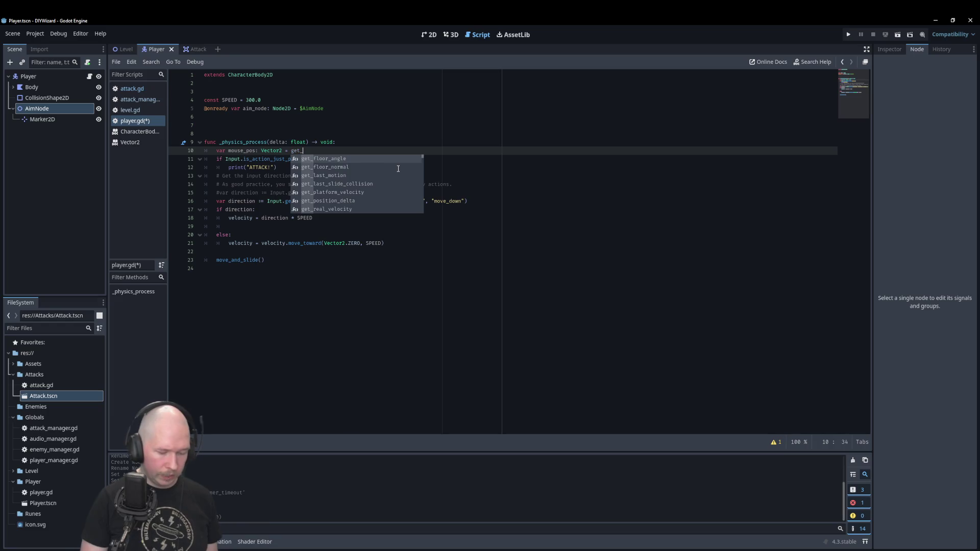
{"action": "key", "text": "Down"}
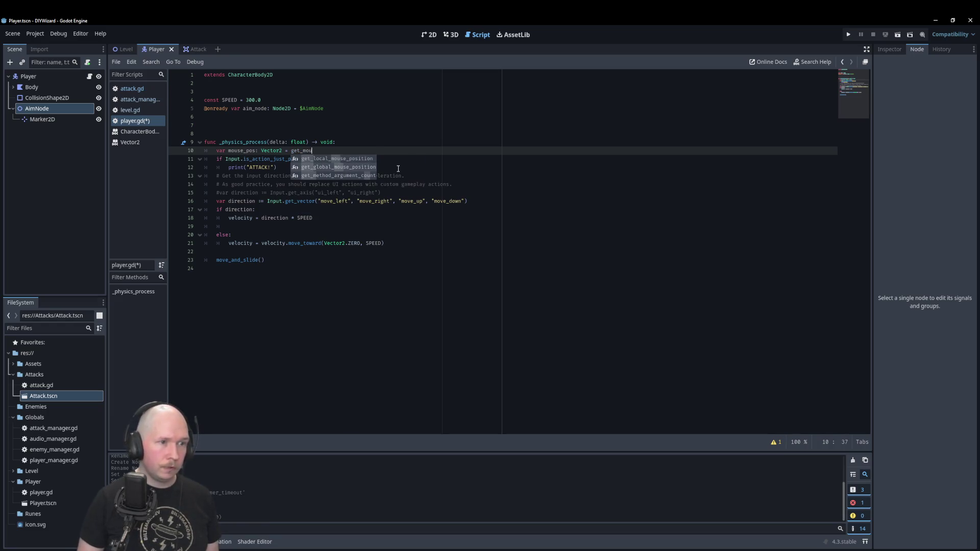
{"action": "key", "text": "Return"}
{"action": "key", "text": "Return"}
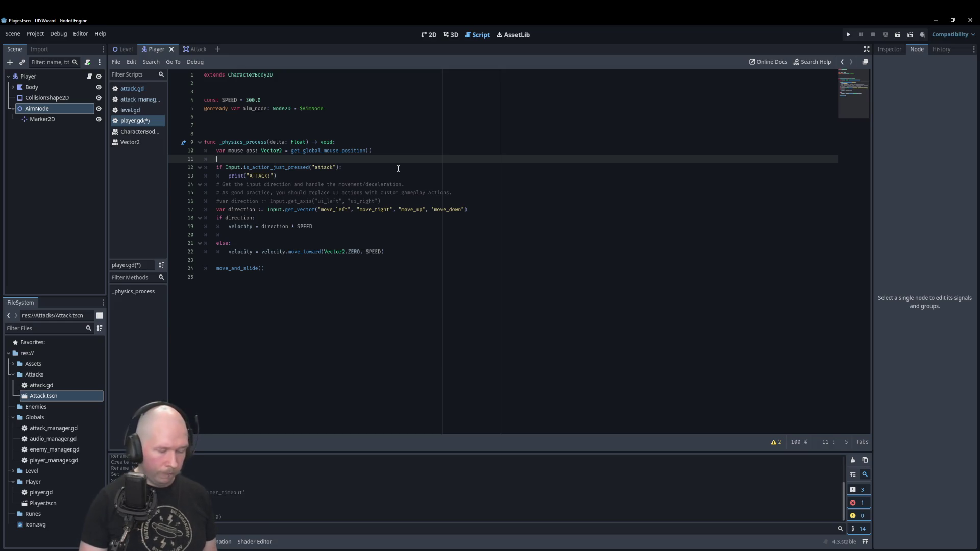
{"action": "type", "text": "aim"}
- Add aim_node.look_at(get_global_mouse_position()) on line 11
{"action": "key", "text": "Return"}
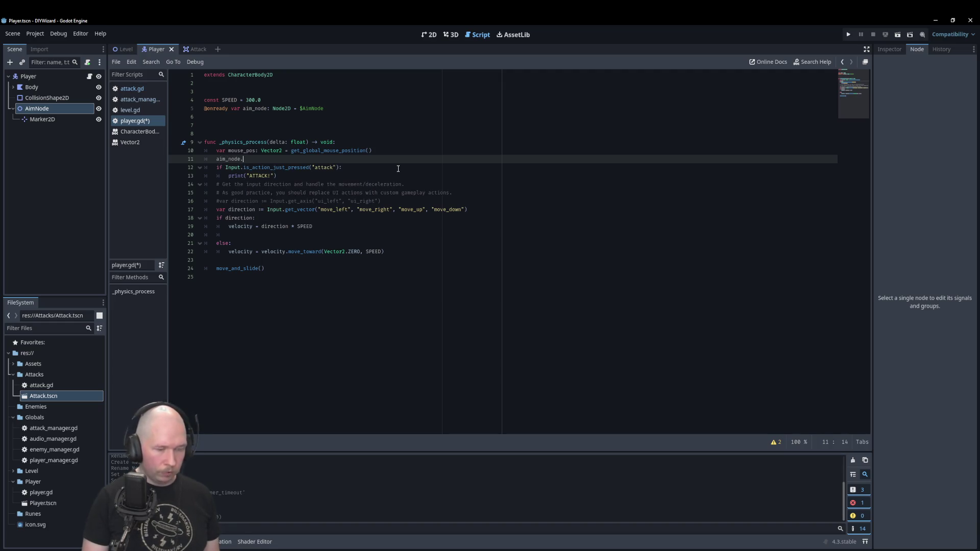
{"action": "key", "text": "Return"}
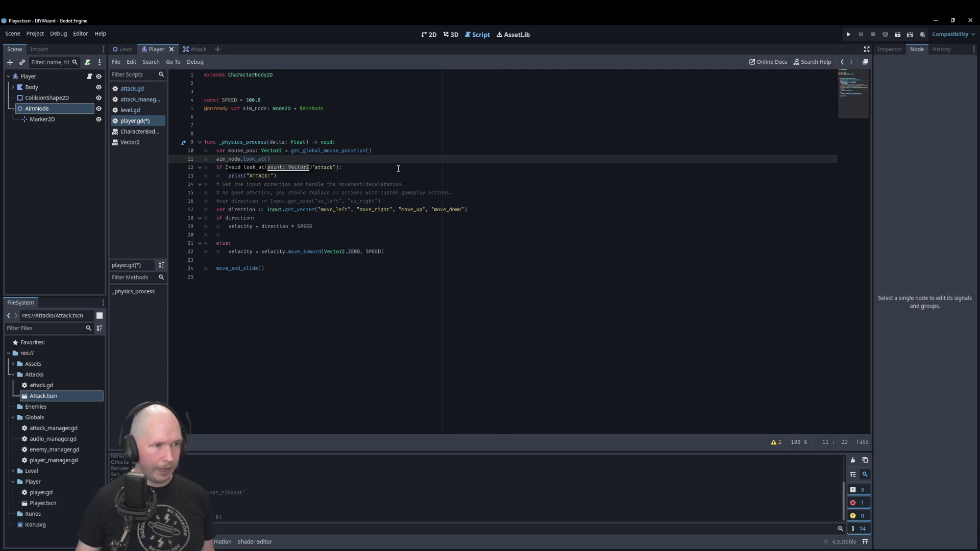
{"action": "left_click_drag", "start_coordinate": [372, 150], "coordinate": [291, 152]}
{"action": "key", "text": "ctrl+c"}
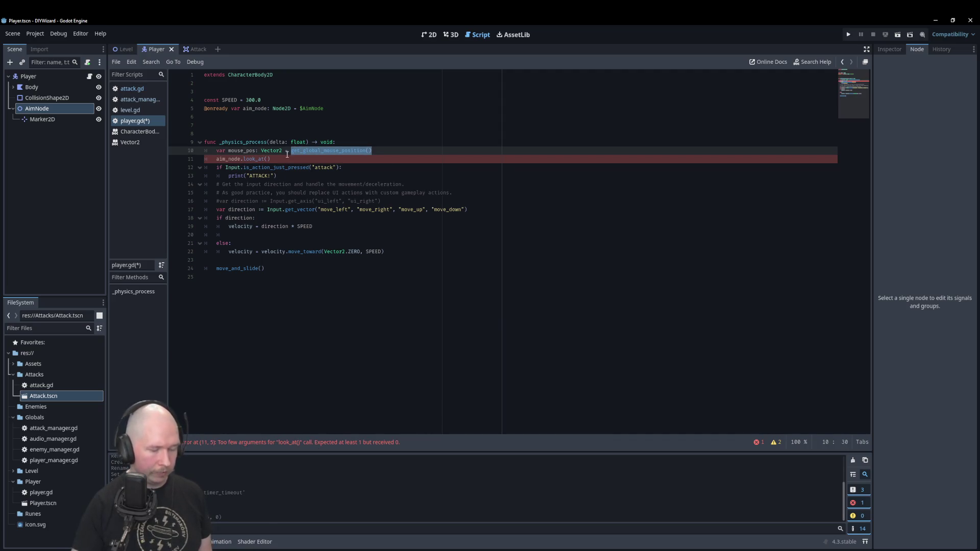
{"action": "left_click", "coordinate": [269, 159]}
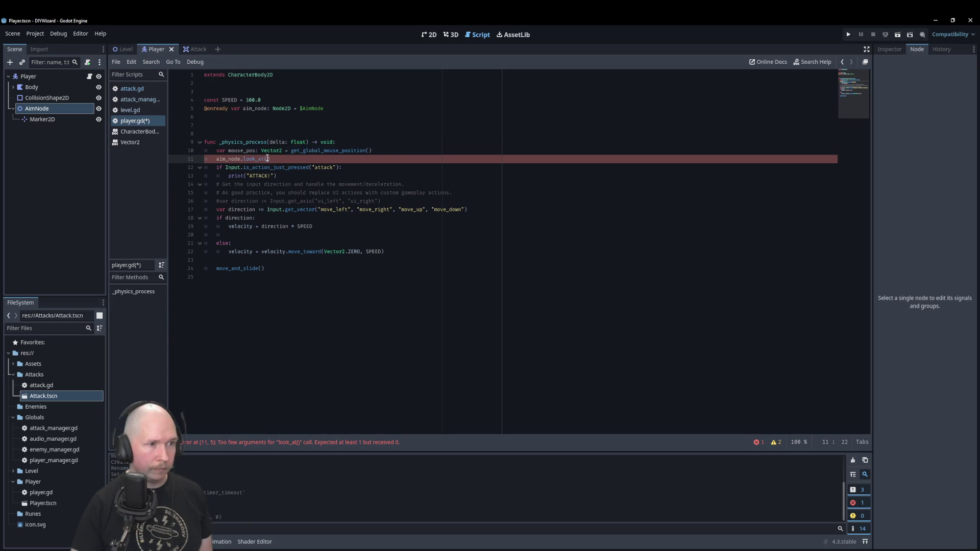
{"action": "key", "text": "ctrl+v"}
- Comment out the mouse_pos variable line with #
{"action": "left_click", "coordinate": [216, 153]}
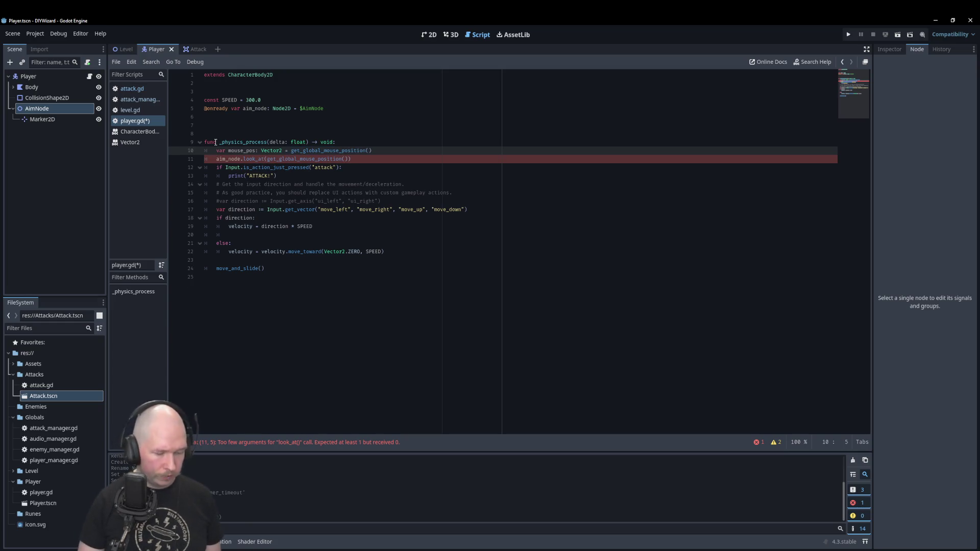
{"action": "type", "text": "#"}
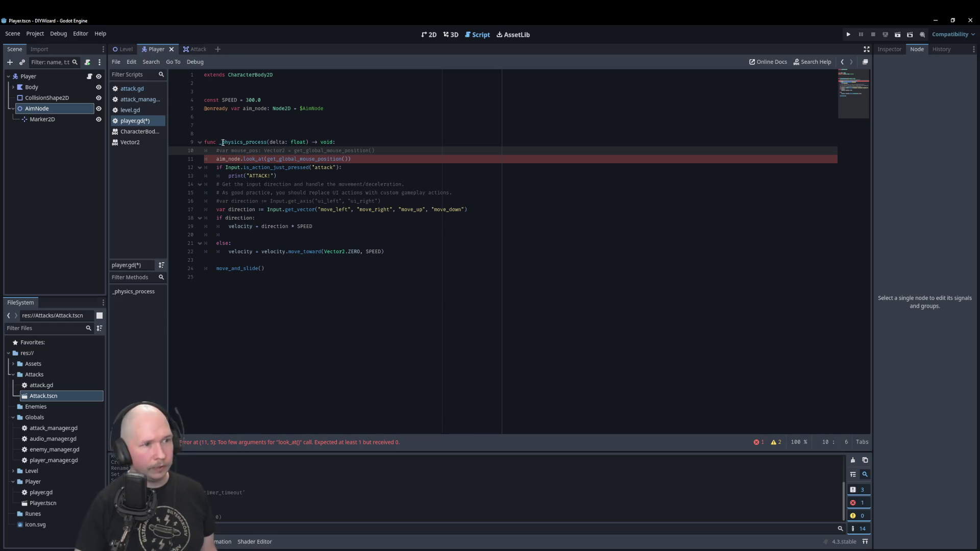
{"action": "left_click", "coordinate": [349, 169]}
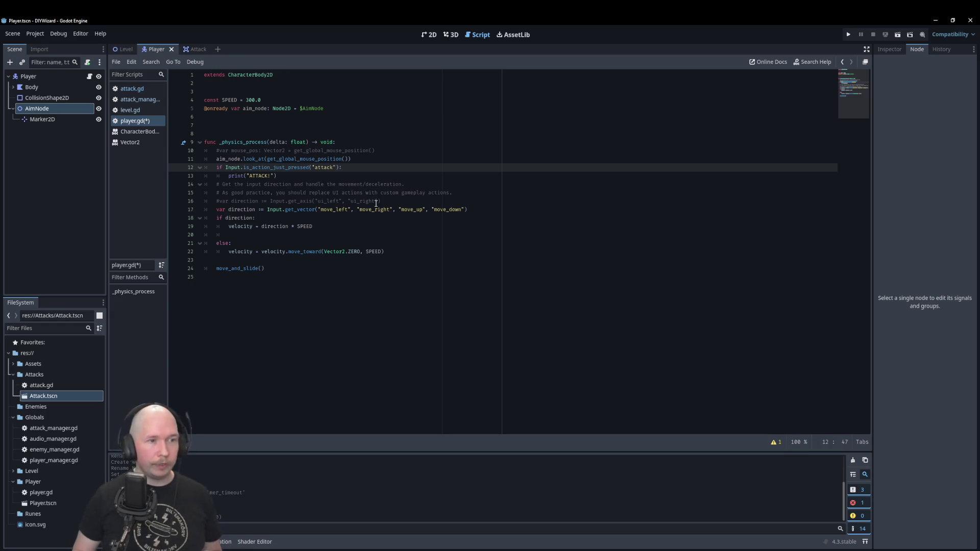
- After the ATTACK print, add a call to AttackManager.spawn_attack
{"action": "key", "text": "Down"}
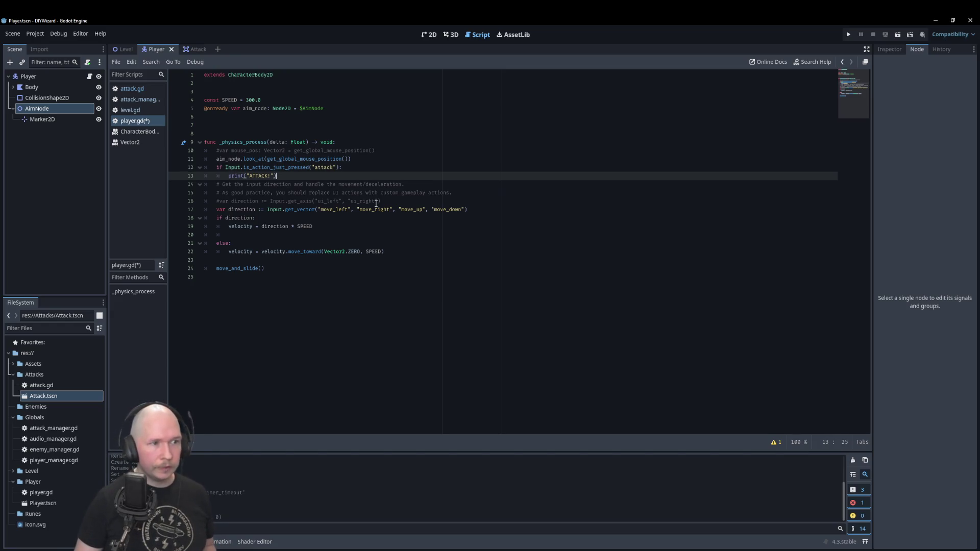
{"action": "key", "text": "Return"}
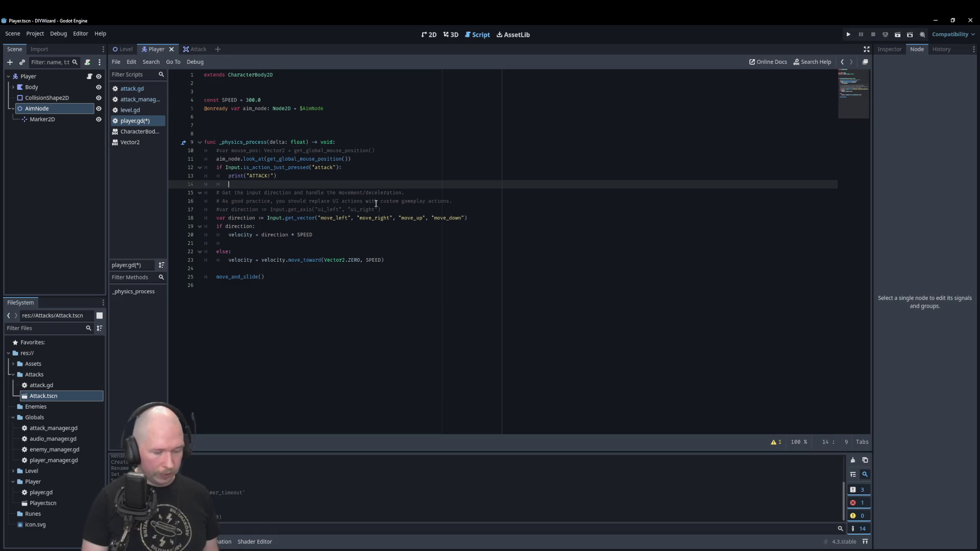
{"action": "type", "text": "atta"}
{"action": "key", "text": "Return"}
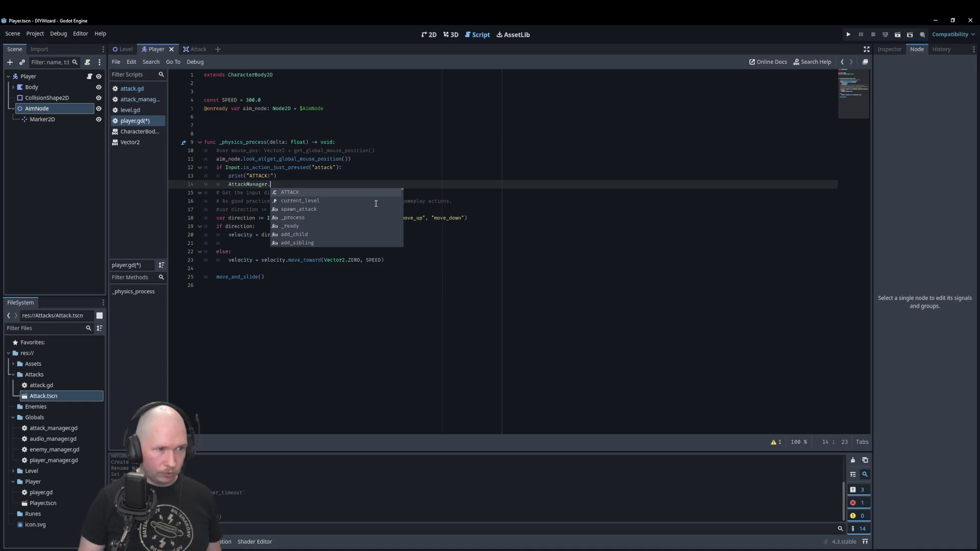
{"action": "key", "text": "Down"}
{"action": "key", "text": "Down"}
{"action": "key", "text": "Return"}
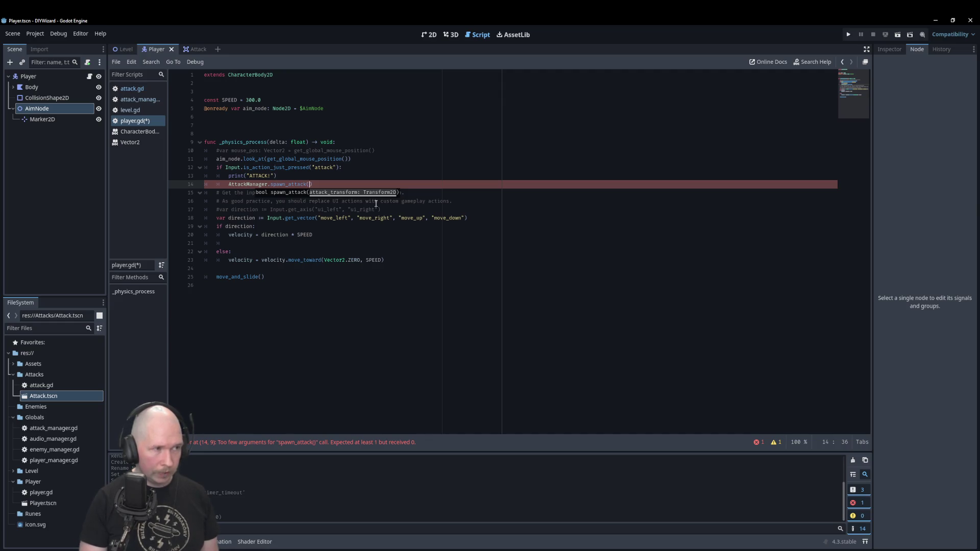
- Rename the Marker2D under AimNode to Muzzle
{"action": "left_click", "coordinate": [53, 121]}
{"action": "left_click", "coordinate": [53, 120]}
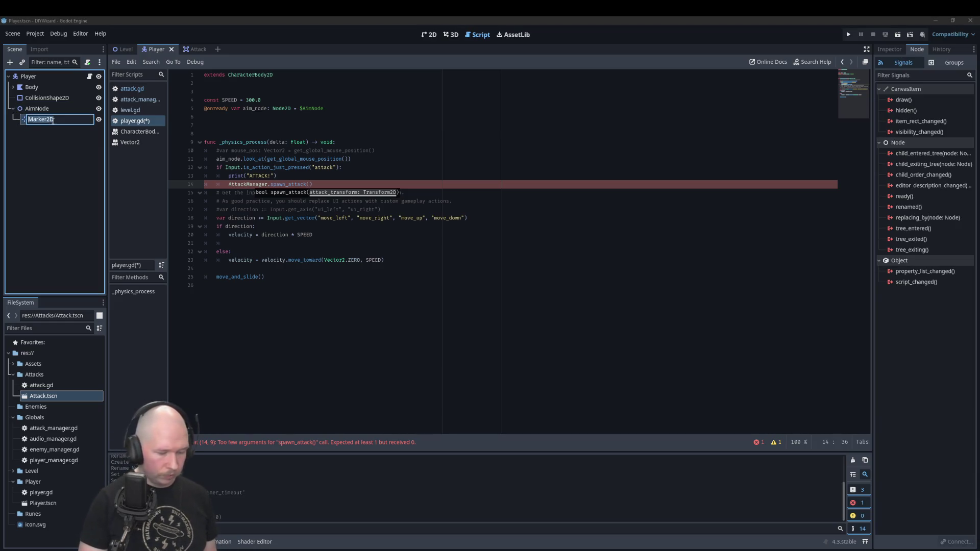
{"action": "type", "text": "Muzzle"}
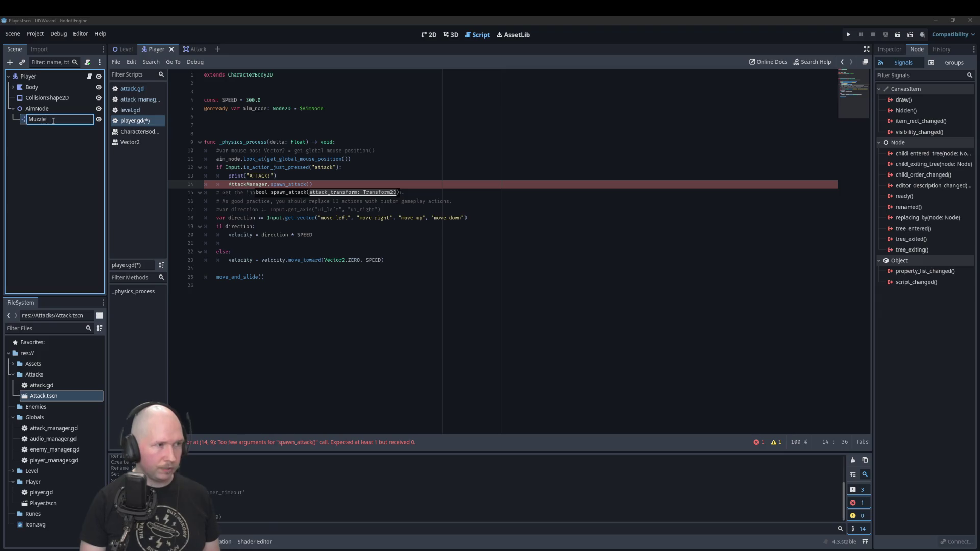
{"action": "key", "text": "Return"}
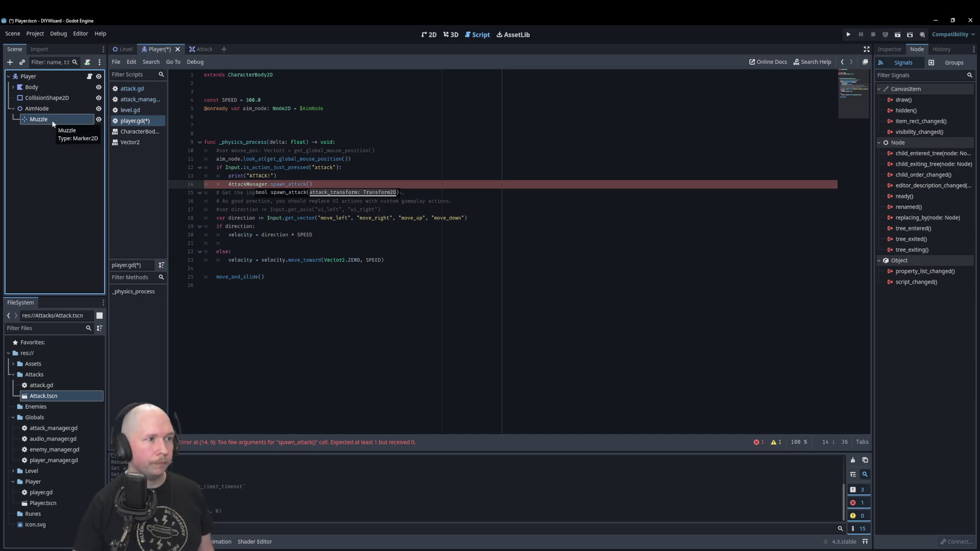
- Pass $AimNode/Muzzle.transform to spawn_attack and save player.gd
{"action": "mouse_move", "coordinate": [43, 121]}
{"action": "left_mouse_down"}
{"action": "mouse_move", "coordinate": [338, 177]}
{"action": "mouse_move", "coordinate": [312, 184]}
{"action": "left_mouse_up"}
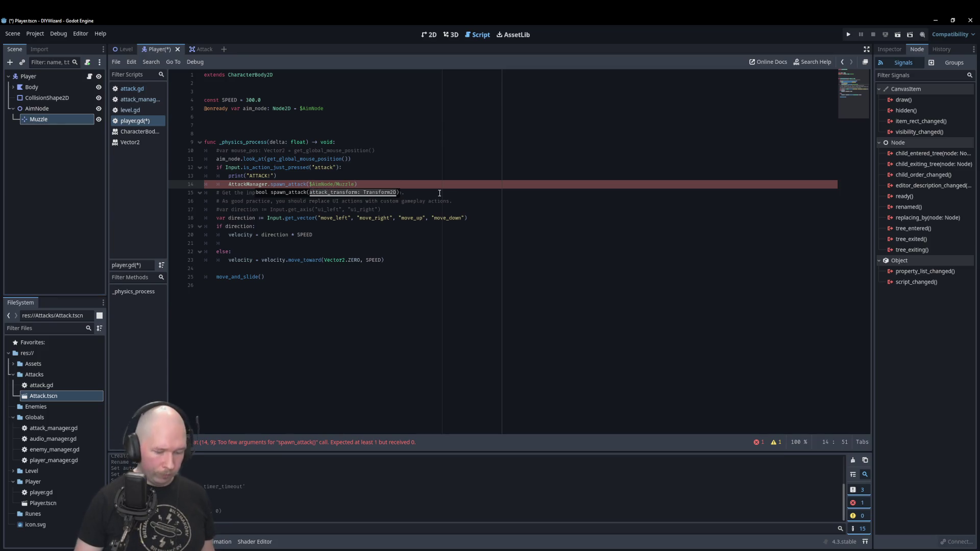
{"action": "type", "text": ".trasnf"}
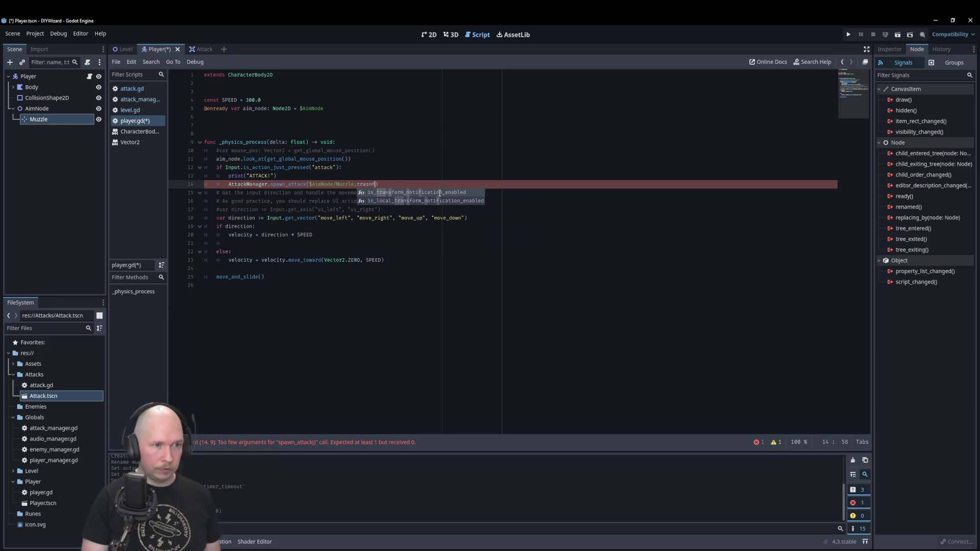
{"action": "type", "text": "orm"}
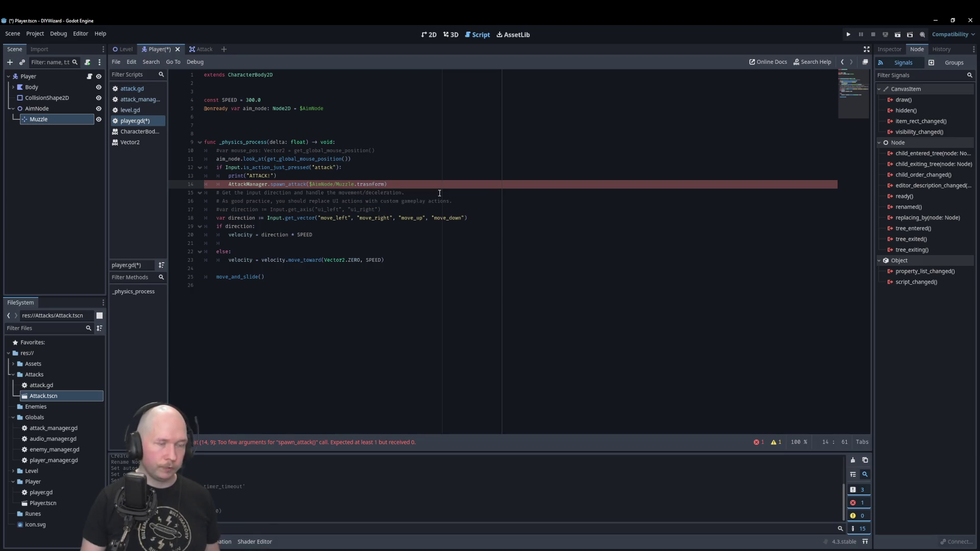
{"action": "left_click", "coordinate": [401, 151]}
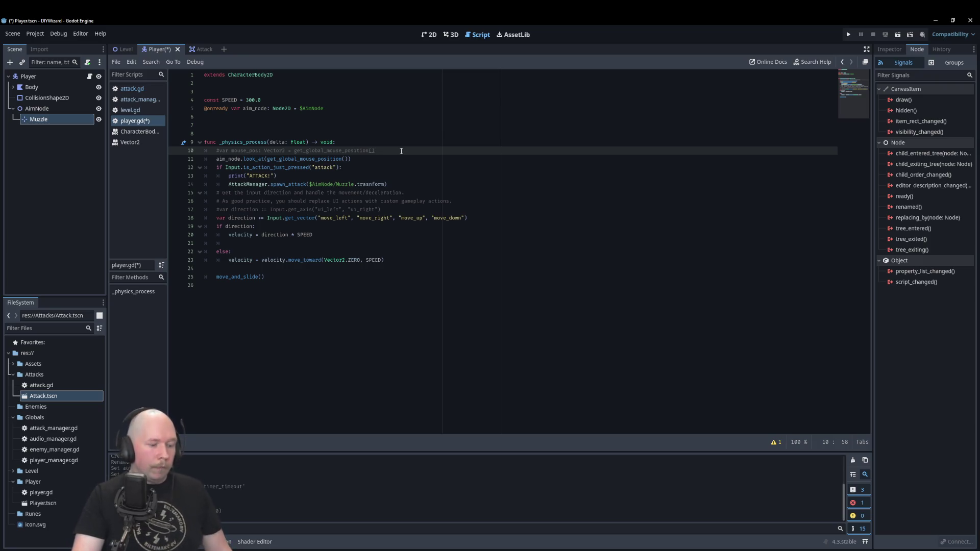
{"action": "key", "text": "ctrl+s"}
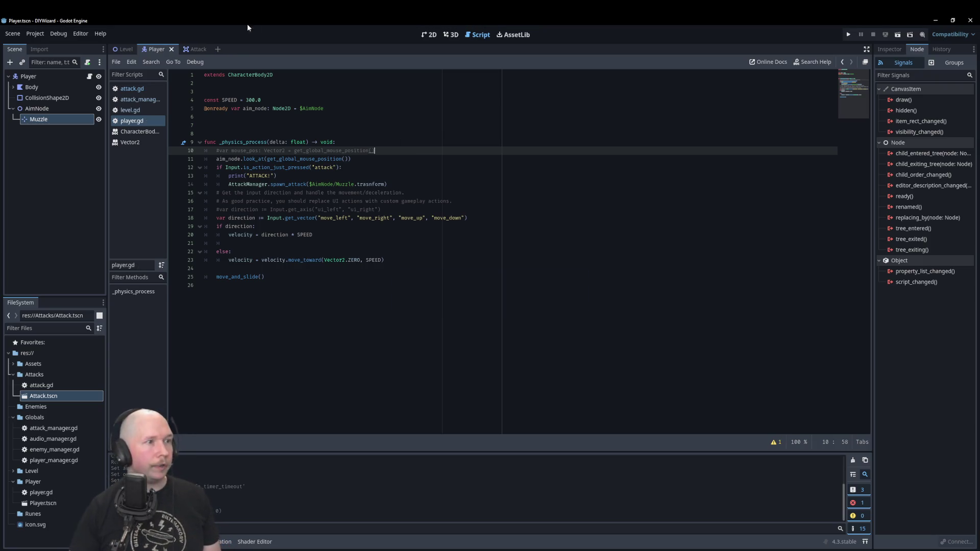
{"action": "left_click", "coordinate": [124, 49]}
- Test-run the game, attack to hit the invalid transform access error, then stop the run
{"action": "key", "text": "F5"}
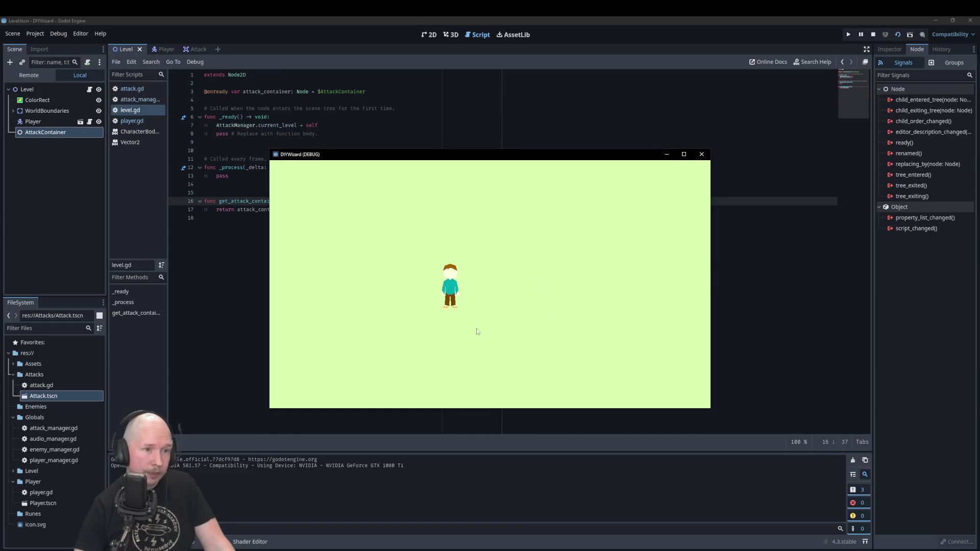
{"action": "key", "text": "a"}
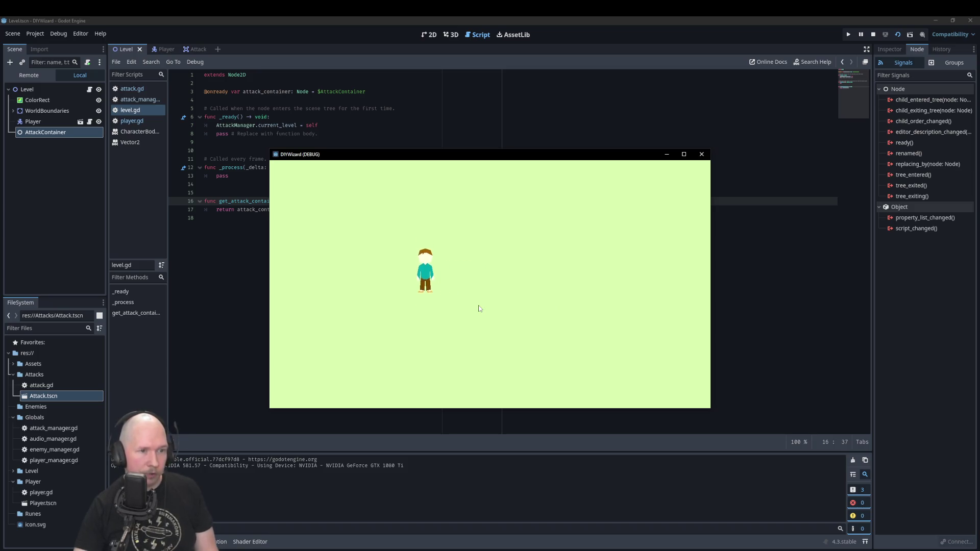
{"action": "key", "text": "a"}
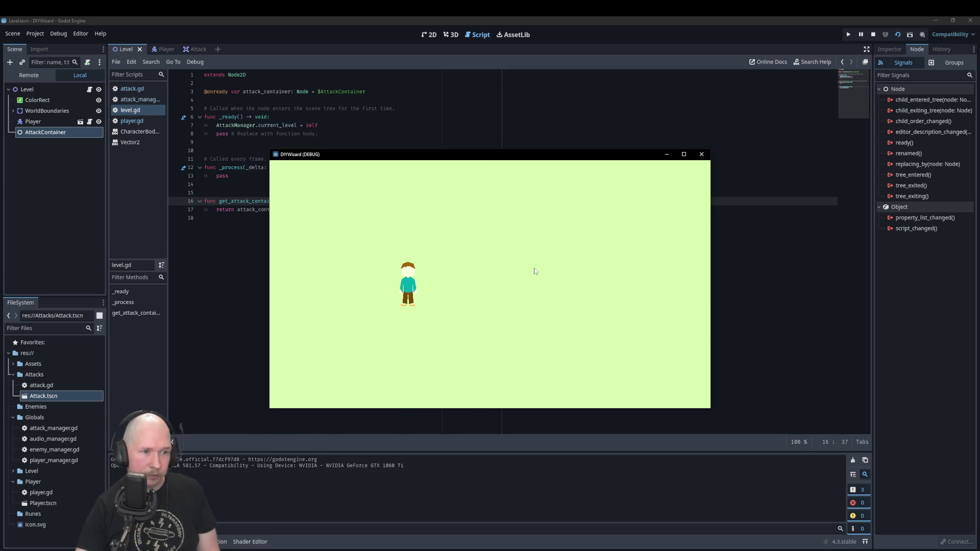
{"action": "left_click", "coordinate": [531, 266]}
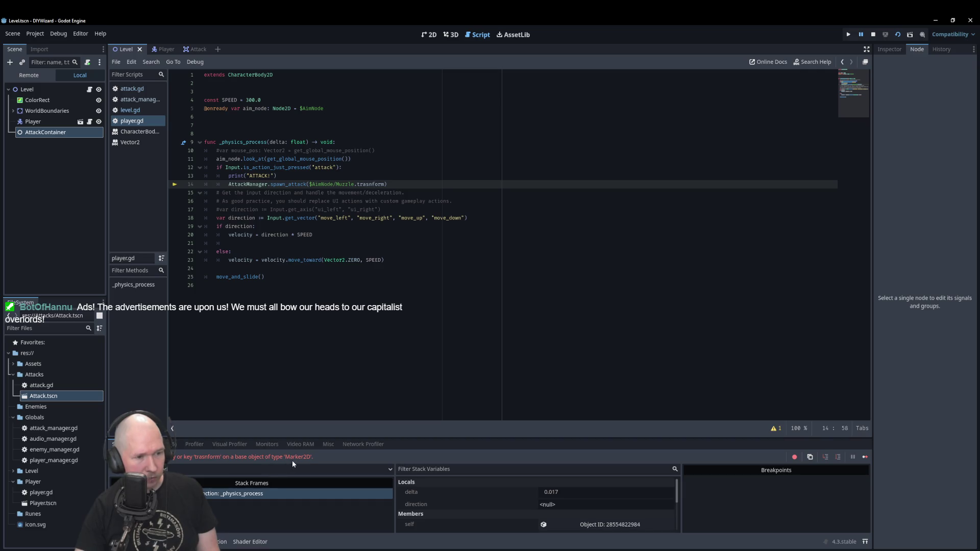
{"action": "left_click", "coordinate": [21, 142]}
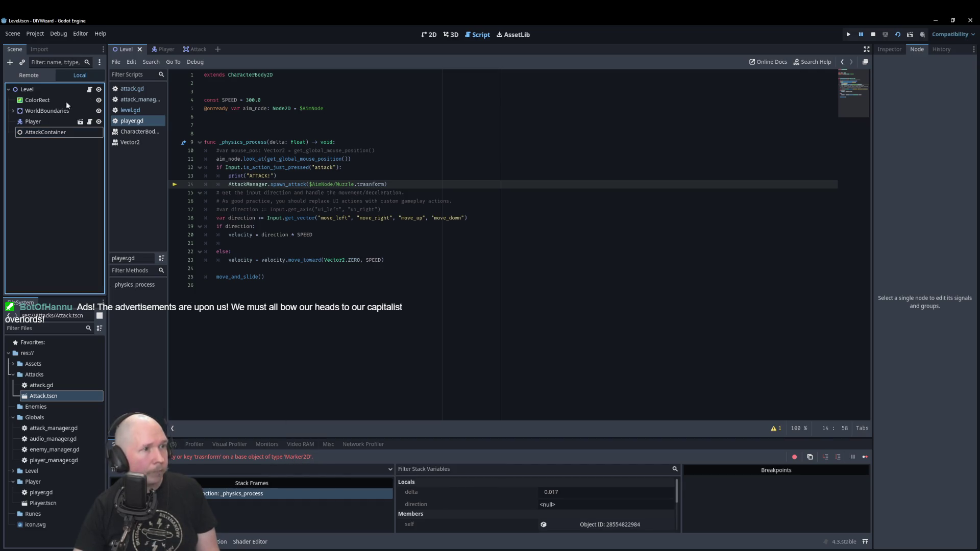
{"action": "key", "text": "F8"}
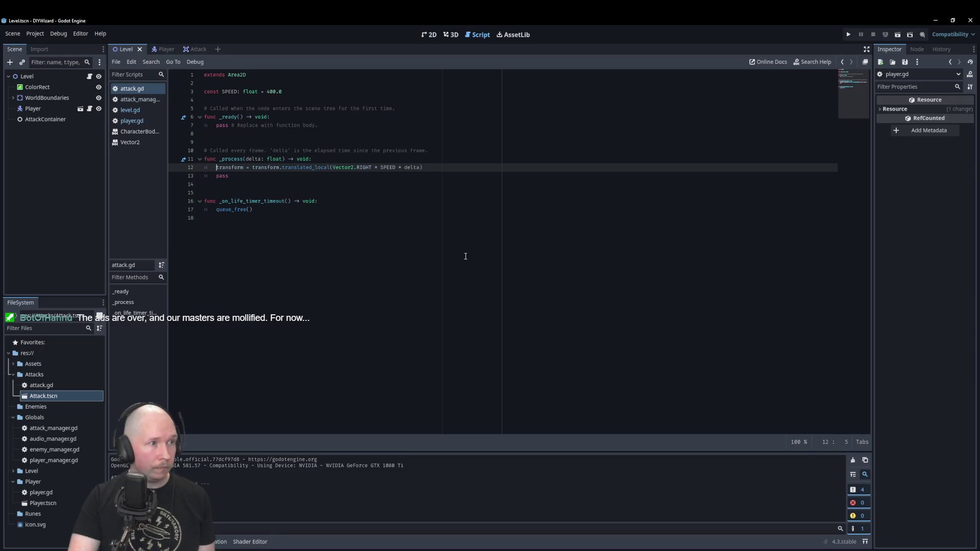
{"action": "key", "text": "ctrl+s"}
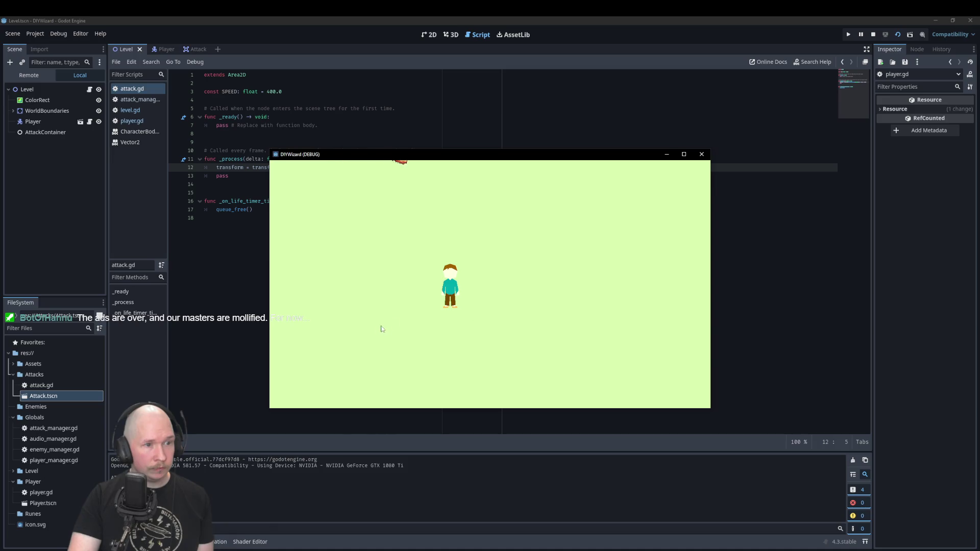
{"action": "left_click", "coordinate": [702, 154]}
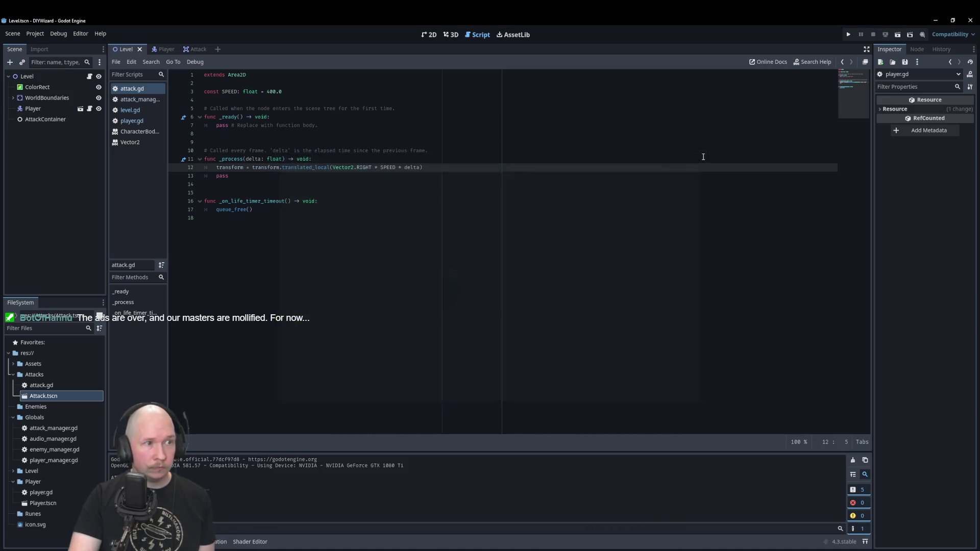
{"action": "left_click", "coordinate": [165, 50]}
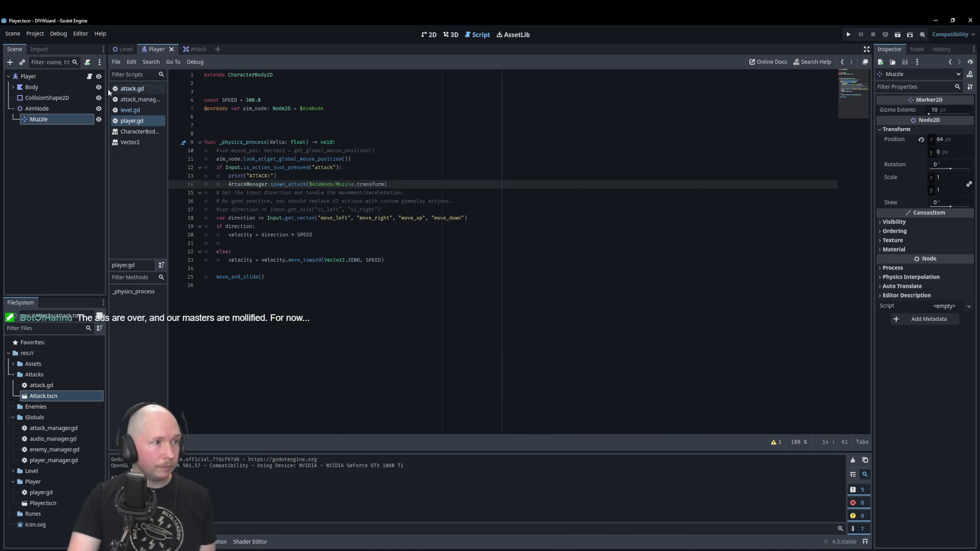
- Add a ColorRect child under AimNode and shrink it to a small square beside the player
{"action": "right_click", "coordinate": [46, 109]}
{"action": "left_click", "coordinate": [56, 117]}
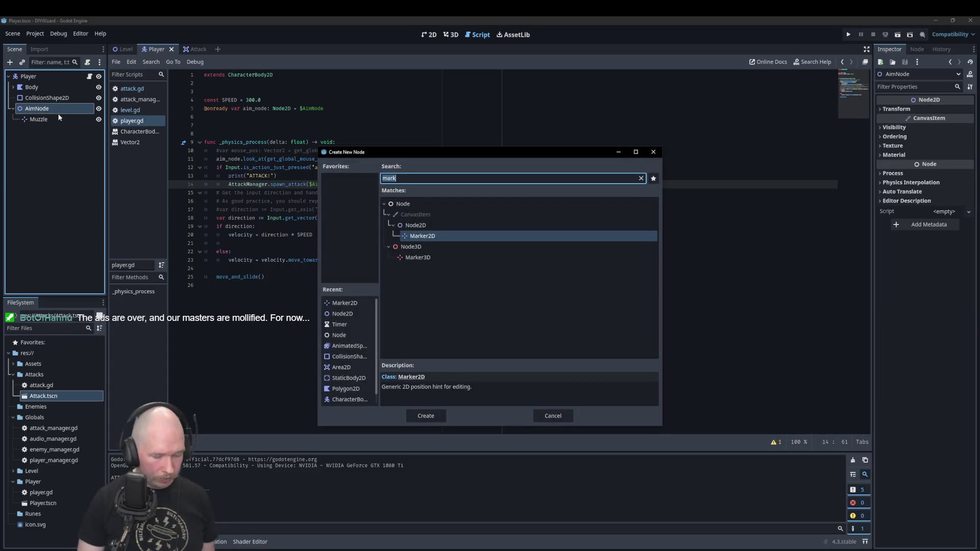
{"action": "type", "text": "colorrect"}
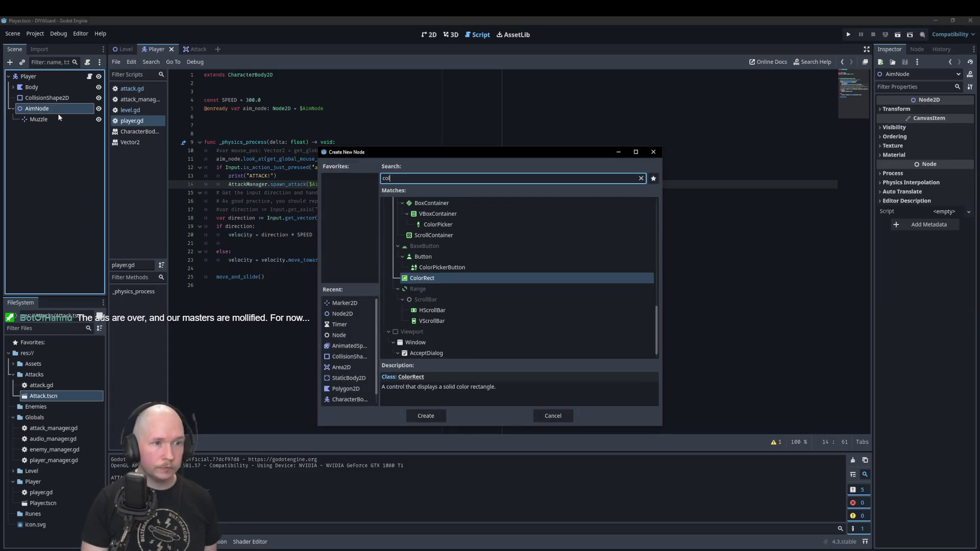
{"action": "key", "text": "Return"}
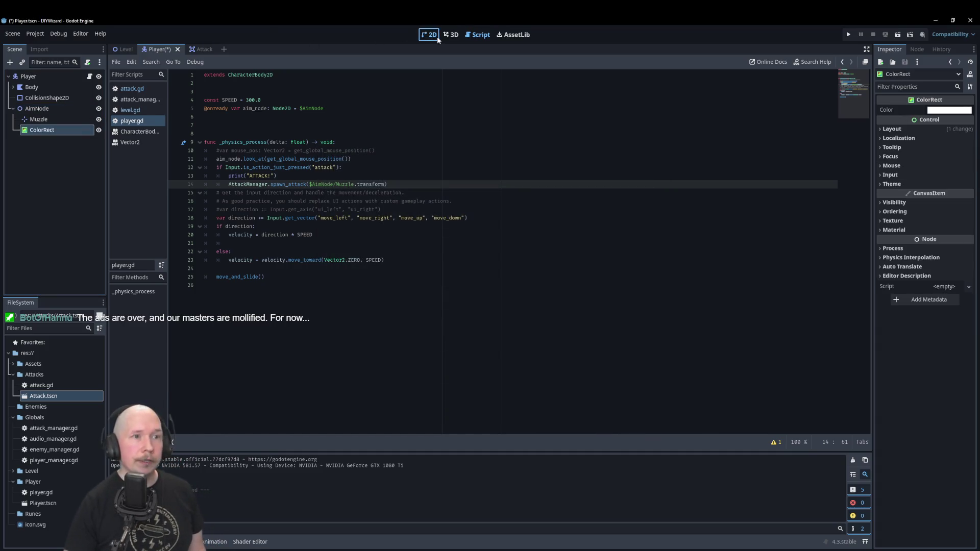
{"action": "left_click", "coordinate": [431, 34]}
{"action": "left_click_drag", "start_coordinate": [390, 269], "coordinate": [449, 269]}
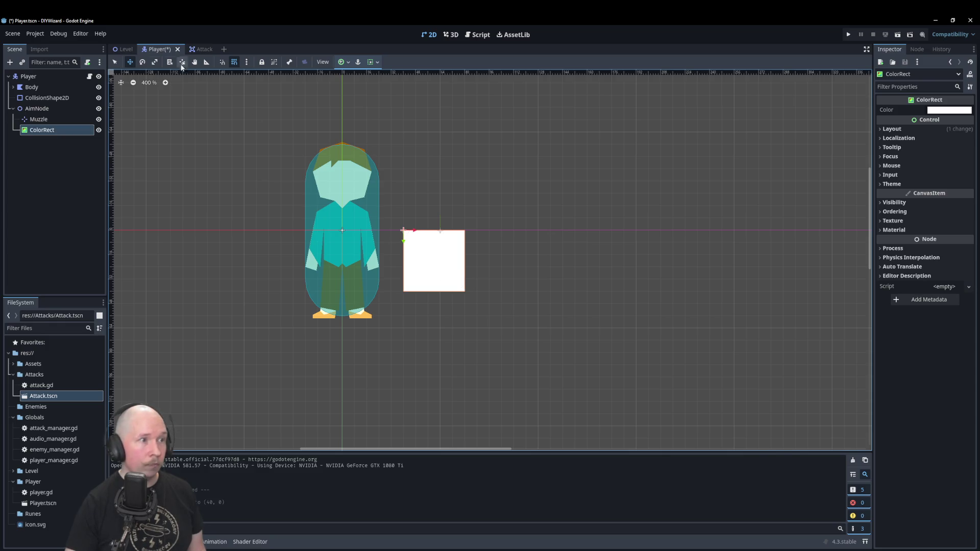
{"action": "left_click", "coordinate": [115, 62]}
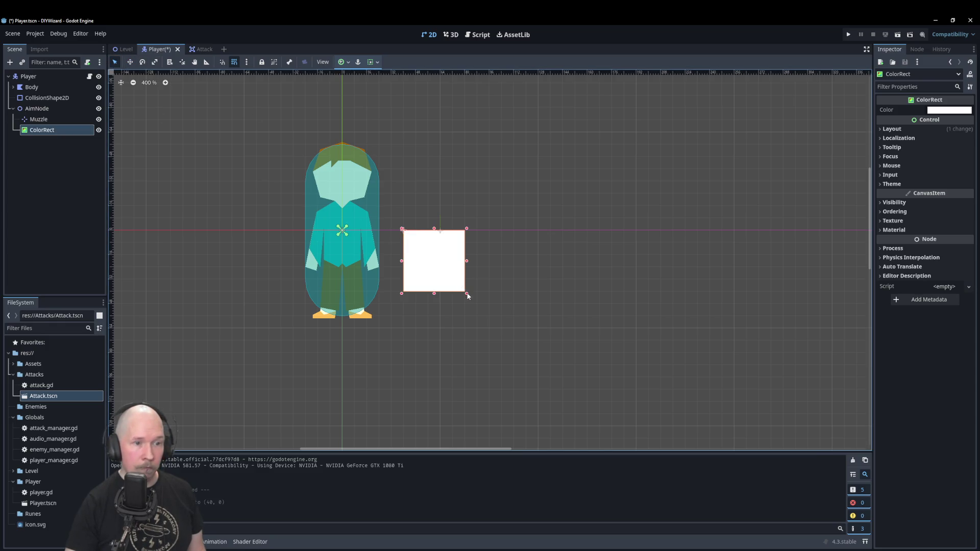
{"action": "mouse_move", "coordinate": [467, 296]}
{"action": "left_mouse_down"}
{"action": "mouse_move", "coordinate": [414, 259]}
{"action": "mouse_move", "coordinate": [443, 230]}
{"action": "left_mouse_up"}
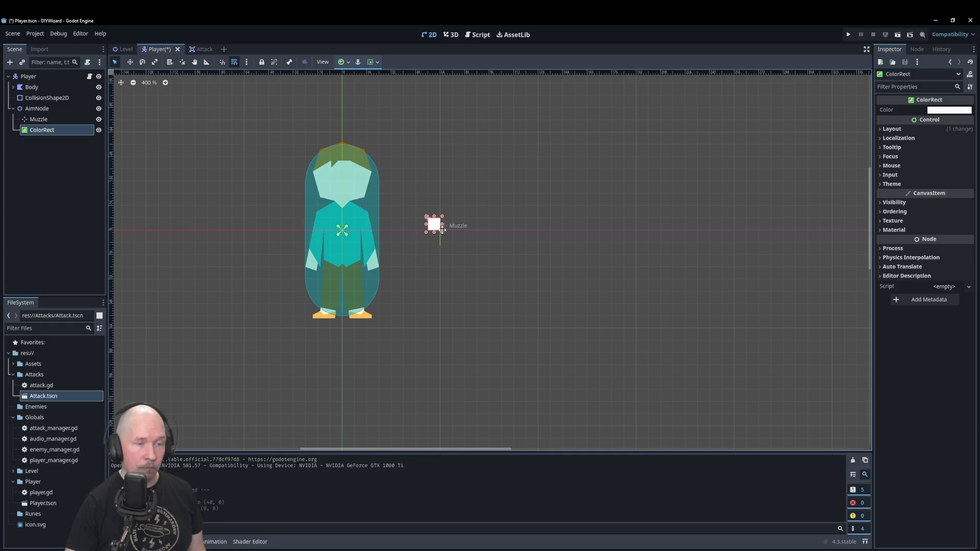
- Colour the square magenta, centre it on the Muzzle point, and save Player.tscn
{"action": "scroll", "coordinate": [443, 230], "scroll_direction": "up", "scroll_amount": 6}
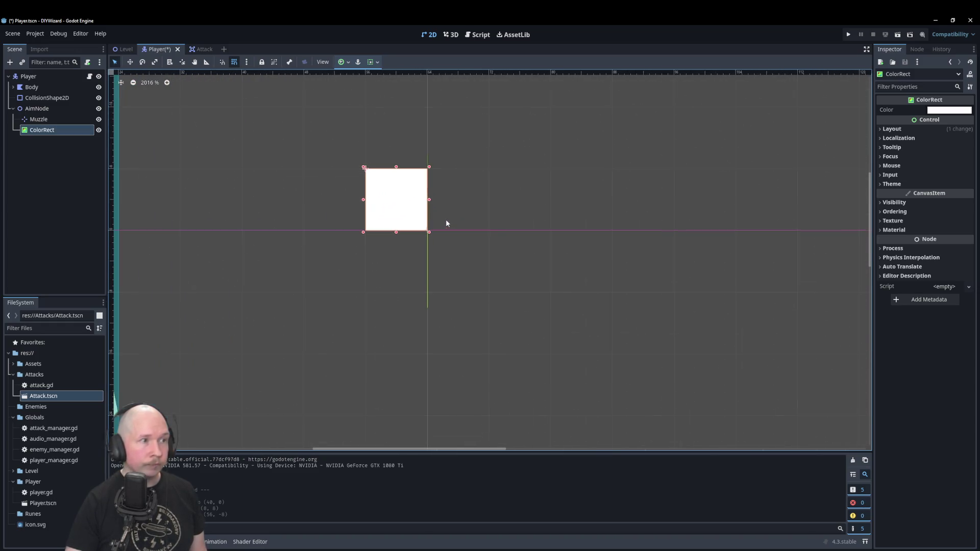
{"action": "left_click", "coordinate": [950, 110]}
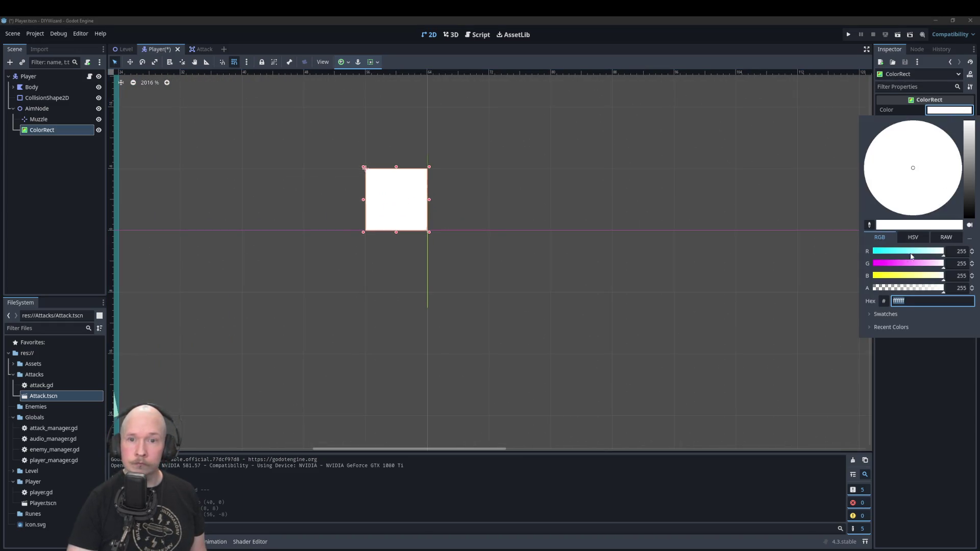
{"action": "left_click_drag", "start_coordinate": [913, 264], "coordinate": [804, 267]}
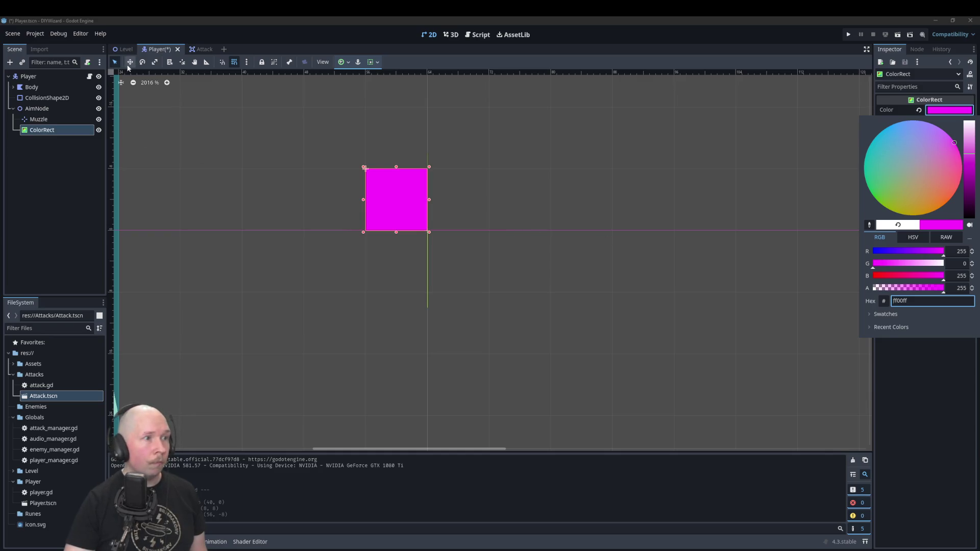
{"action": "left_click", "coordinate": [295, 144]}
{"action": "left_click_drag", "start_coordinate": [419, 201], "coordinate": [420, 229]}
{"action": "left_click", "coordinate": [485, 265]}
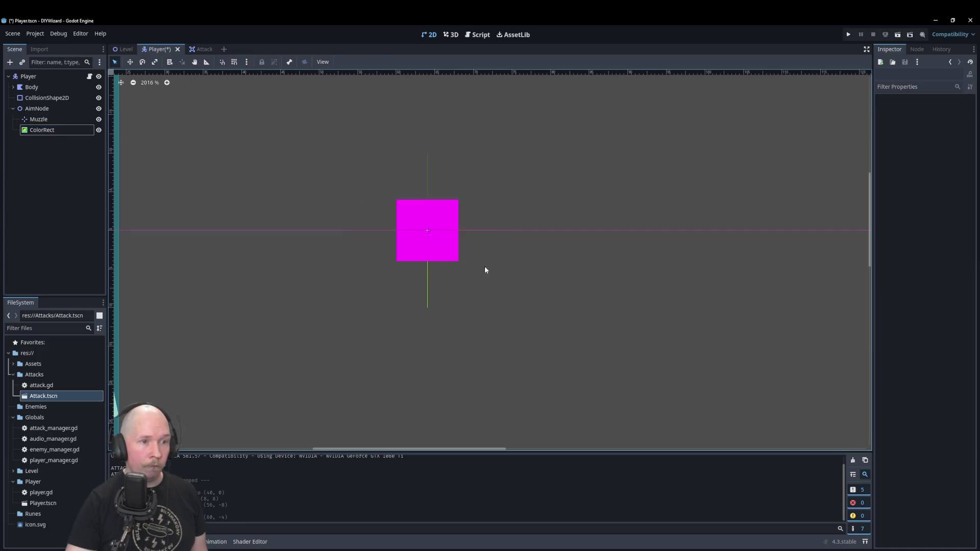
{"action": "scroll", "coordinate": [513, 271], "scroll_direction": "down", "scroll_amount": 2}
{"action": "scroll", "coordinate": [514, 271], "scroll_direction": "down", "scroll_amount": 4}
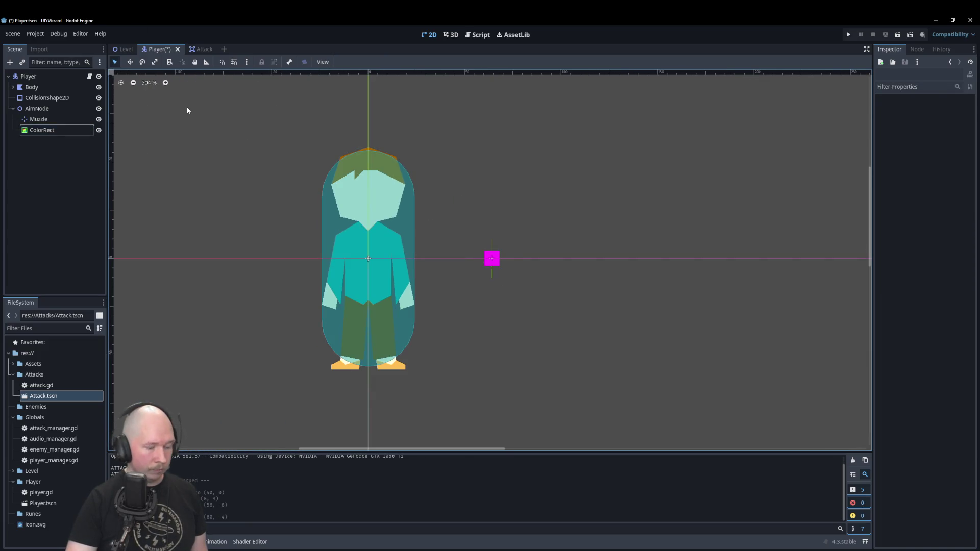
{"action": "key", "text": "ctrl+s"}
{"action": "left_click", "coordinate": [119, 49]}
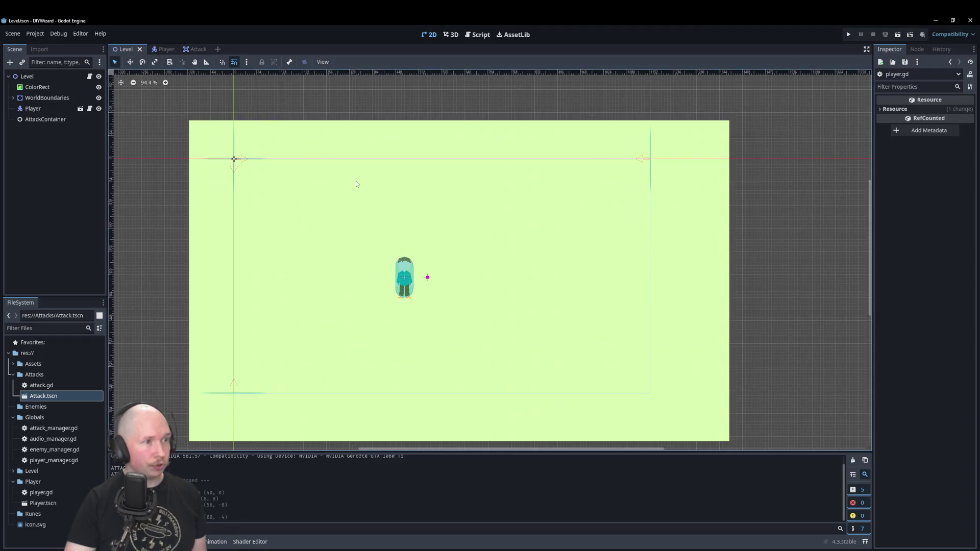
{"action": "key", "text": "F5"}
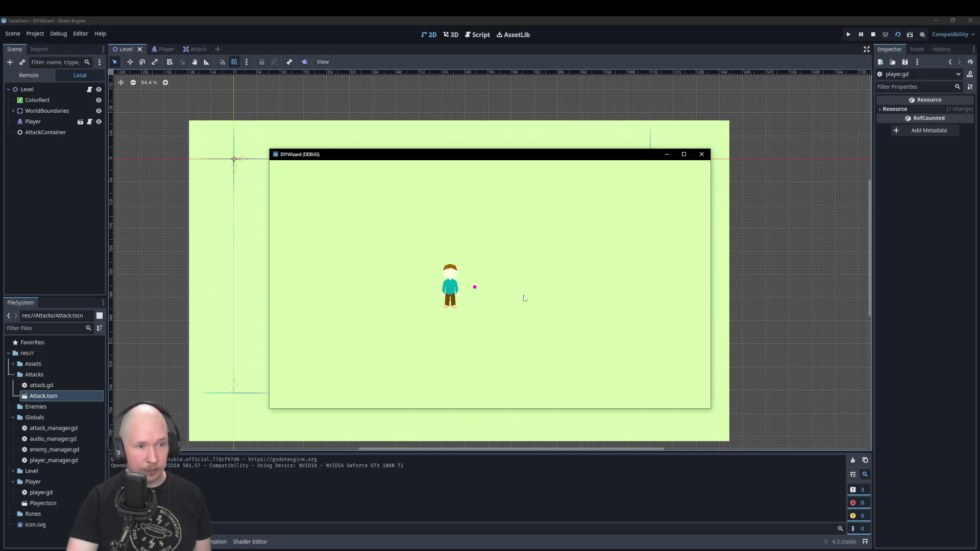
{"action": "left_click", "coordinate": [701, 154]}
{"action": "left_click", "coordinate": [195, 49]}
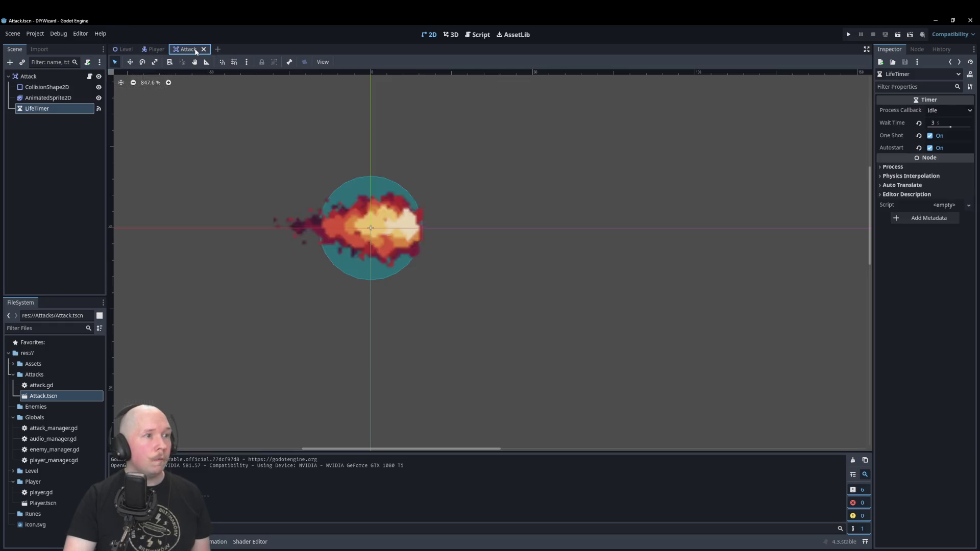
{"action": "left_click", "coordinate": [152, 49]}
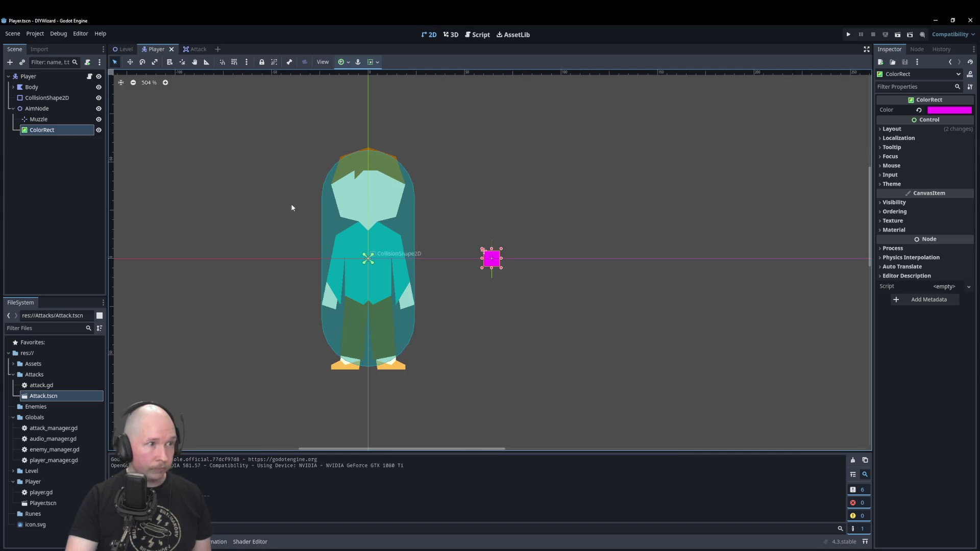
{"action": "left_click", "coordinate": [125, 50]}
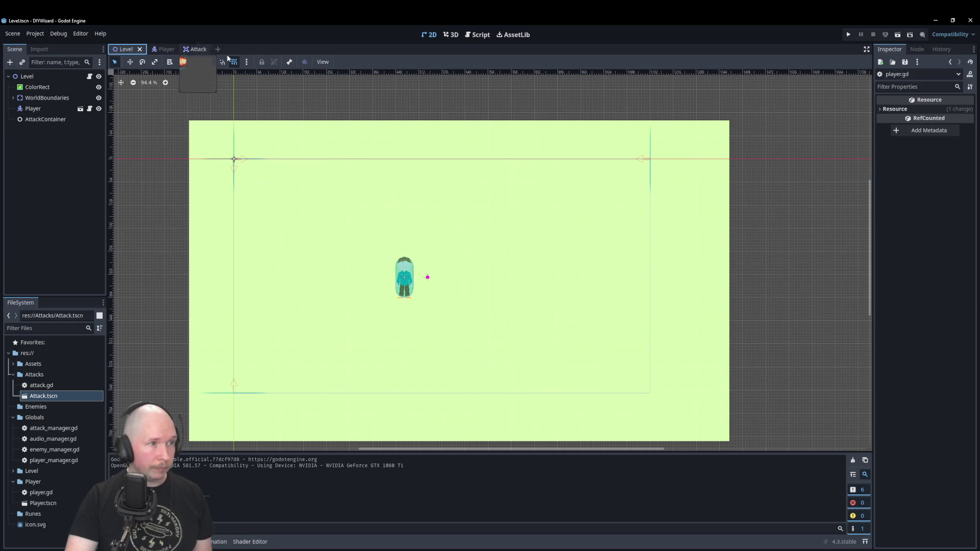
- In player.gd line 14, pass $AimNode/Muzzle.get_transform() to spawn_attack
{"action": "left_click", "coordinate": [482, 34]}
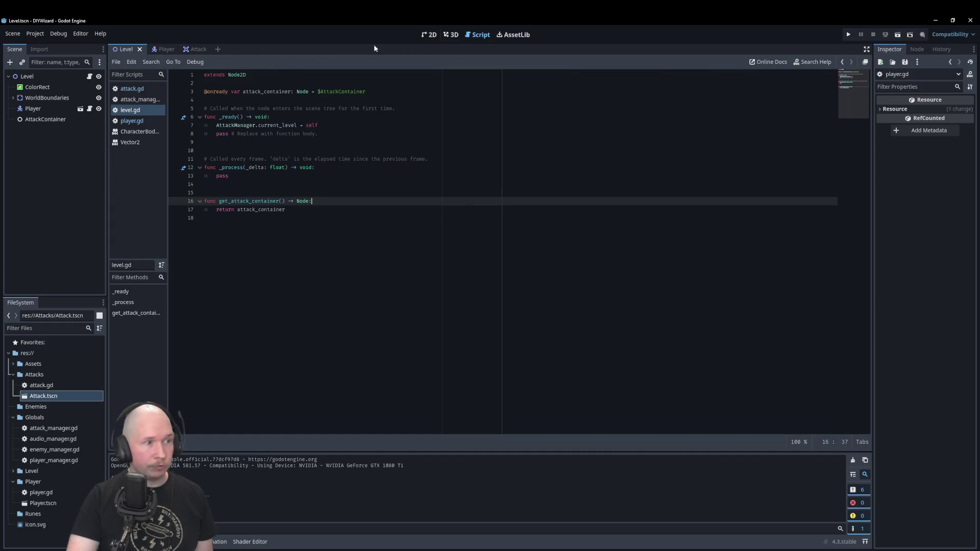
{"action": "left_click", "coordinate": [138, 99]}
{"action": "left_click", "coordinate": [138, 111]}
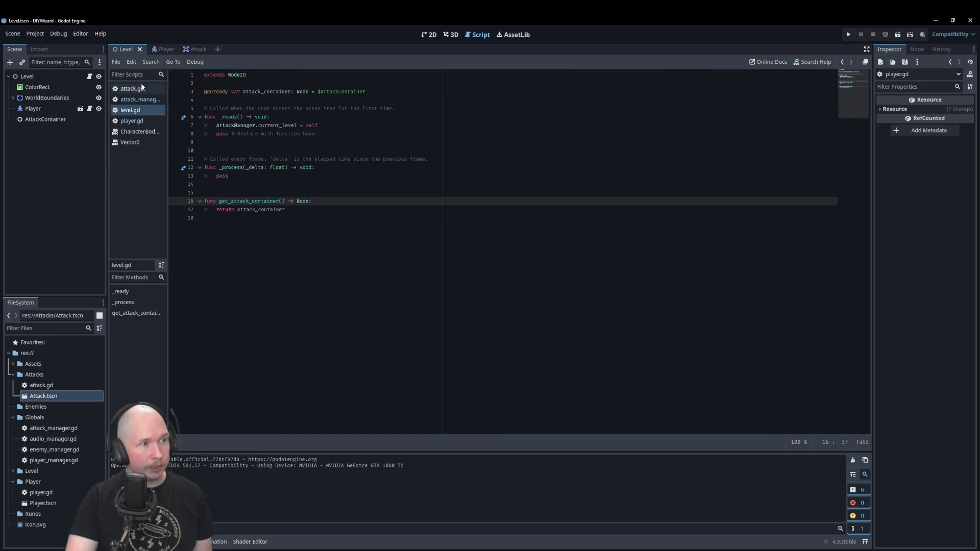
{"action": "left_click", "coordinate": [132, 120]}
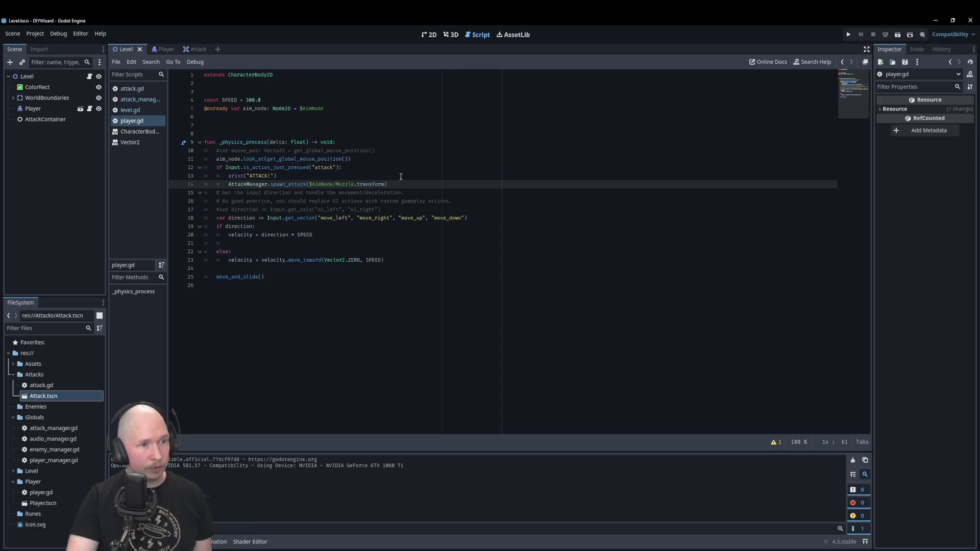
{"action": "left_click", "coordinate": [357, 184]}
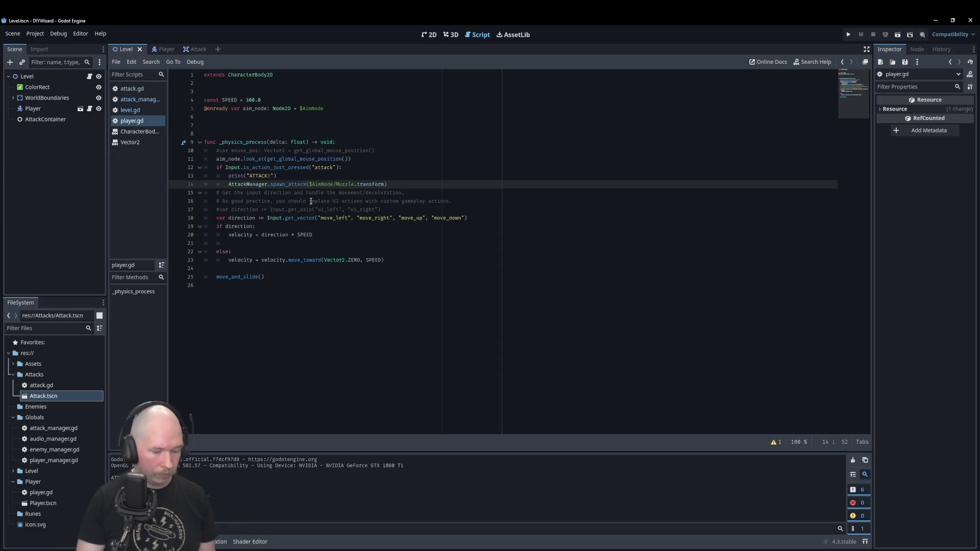
{"action": "type", "text": "get_"}
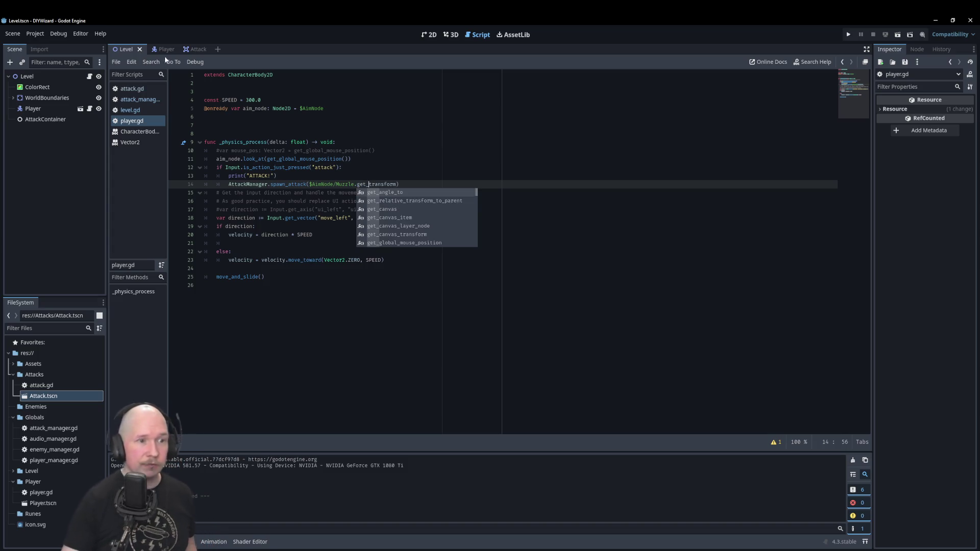
{"action": "left_click", "coordinate": [460, 140]}
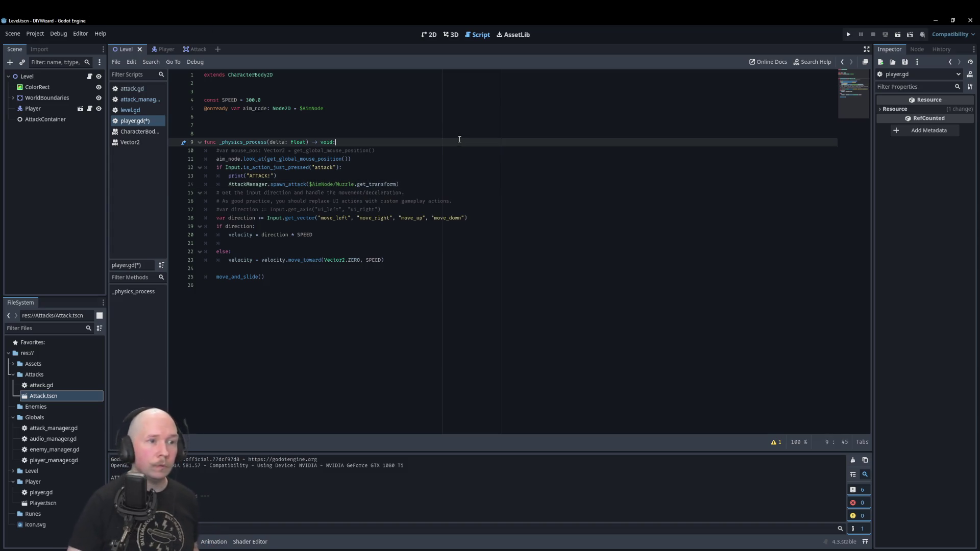
{"action": "left_click", "coordinate": [397, 184]}
{"action": "key", "text": "Left"}
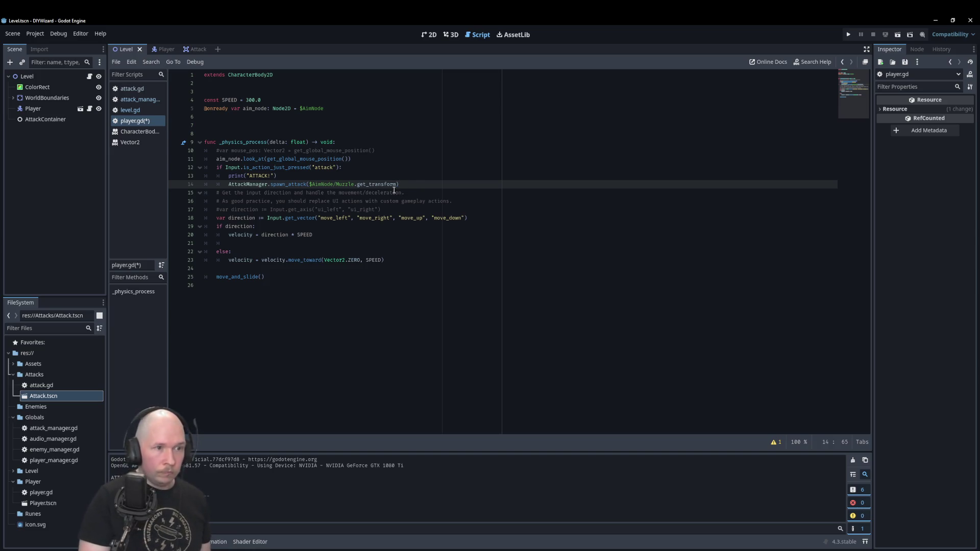
{"action": "type", "text": "()"}
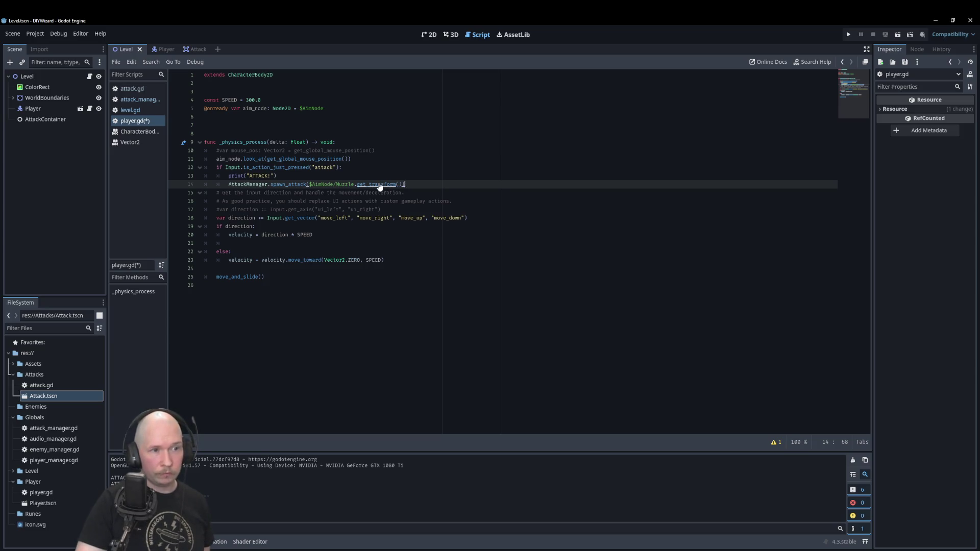
- Check the get_transform entry in the CanvasItem docs, then save and run the game
{"action": "left_click", "coordinate": [378, 184], "text": "ctrl"}
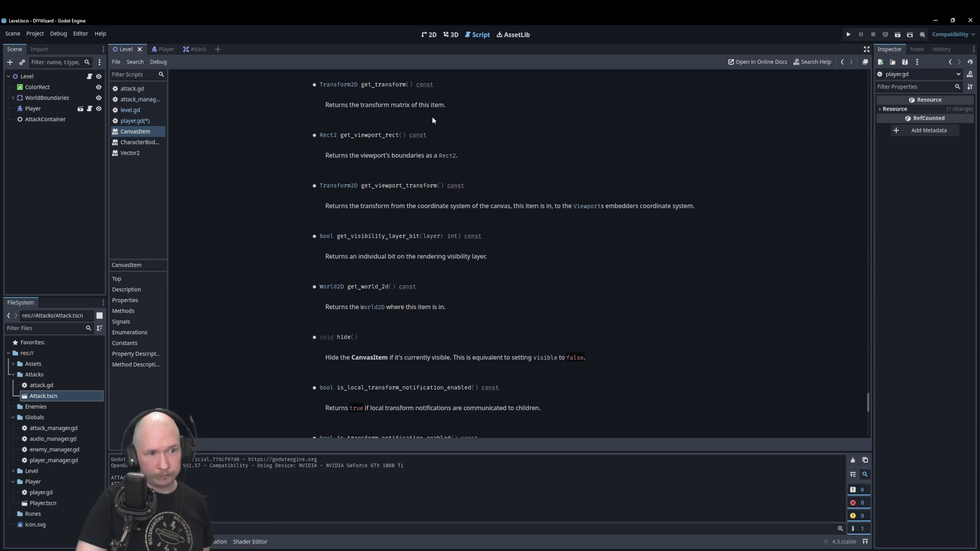
{"action": "scroll", "coordinate": [433, 122], "scroll_direction": "up", "scroll_amount": 3}
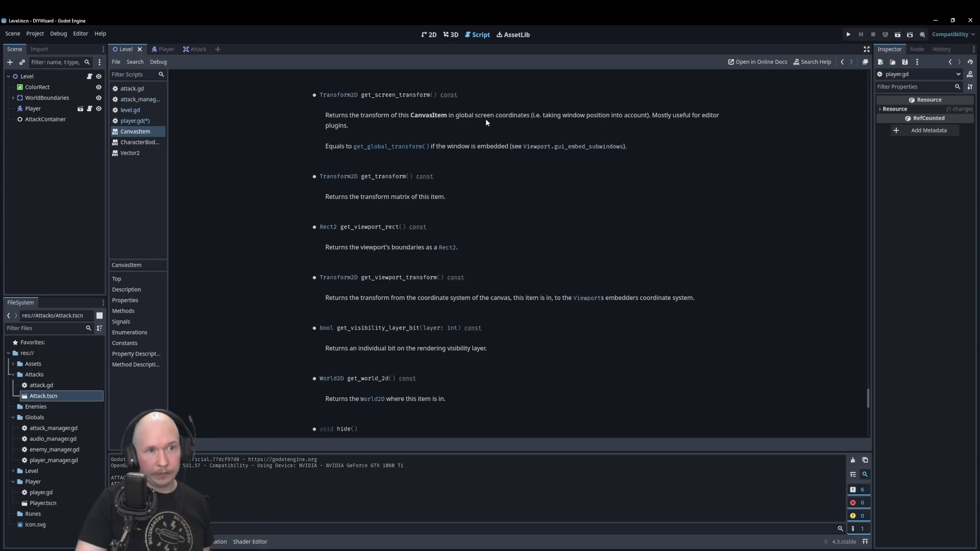
{"action": "scroll", "coordinate": [549, 126], "scroll_direction": "up", "scroll_amount": 3}
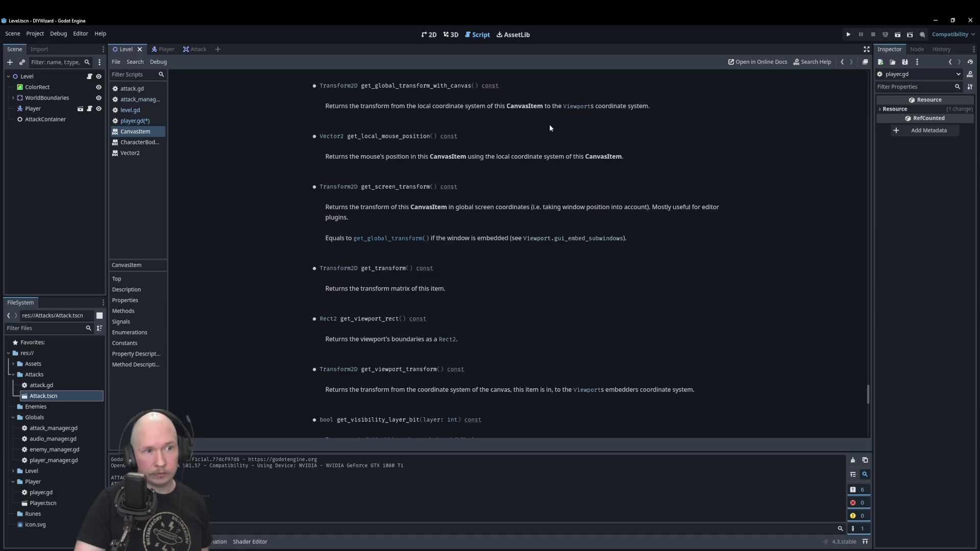
{"action": "left_click", "coordinate": [135, 120]}
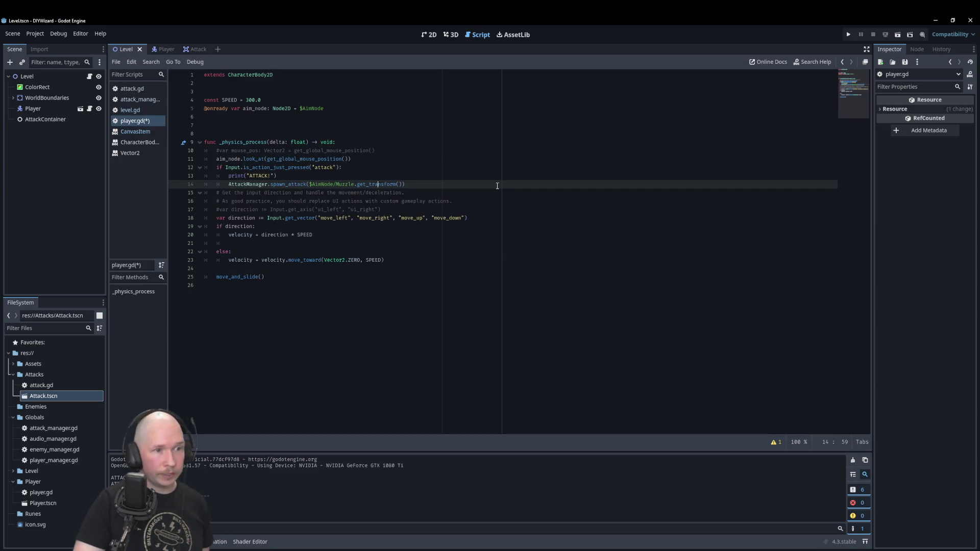
{"action": "key", "text": "F5"}
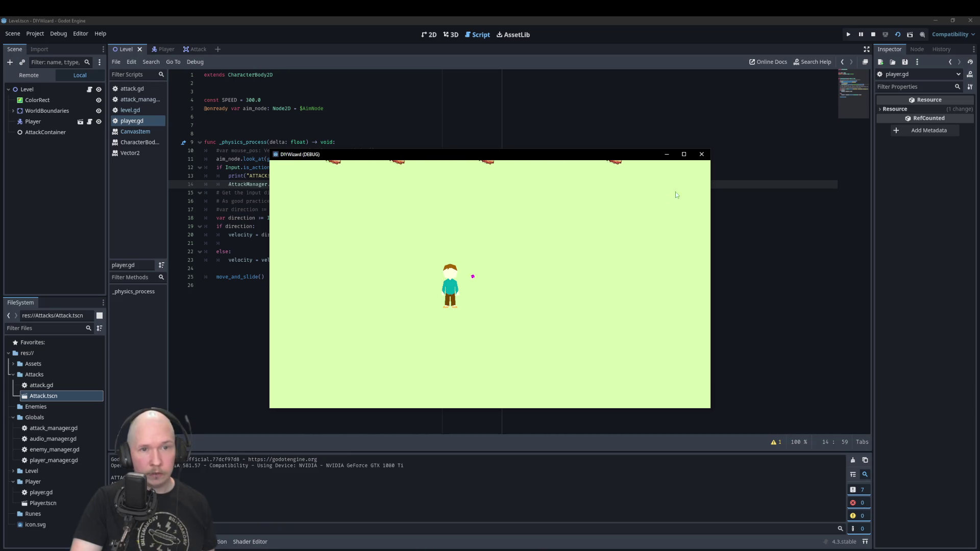
- Close the game window and view attack.gd, then attack_manager.gd's spawn_attack function
{"action": "left_click", "coordinate": [702, 154]}
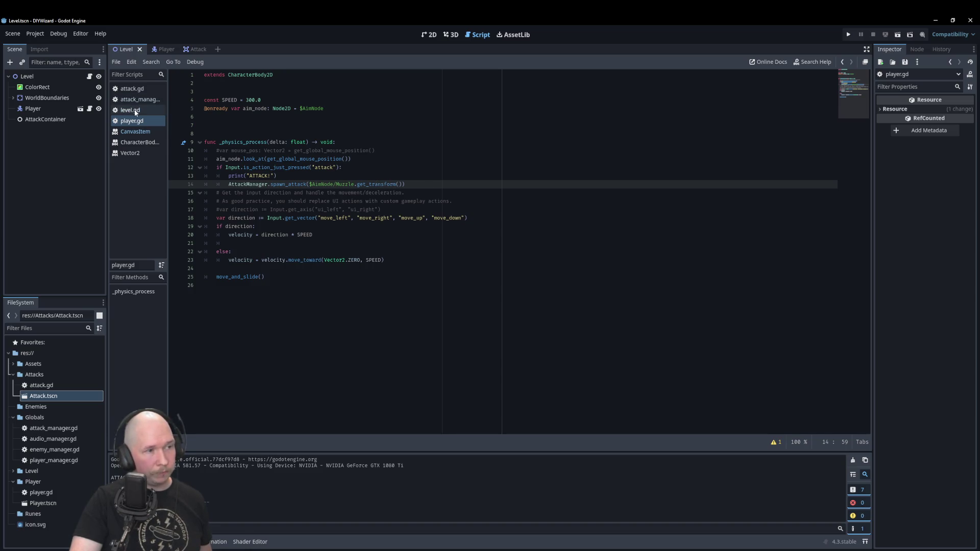
{"action": "left_click", "coordinate": [133, 90]}
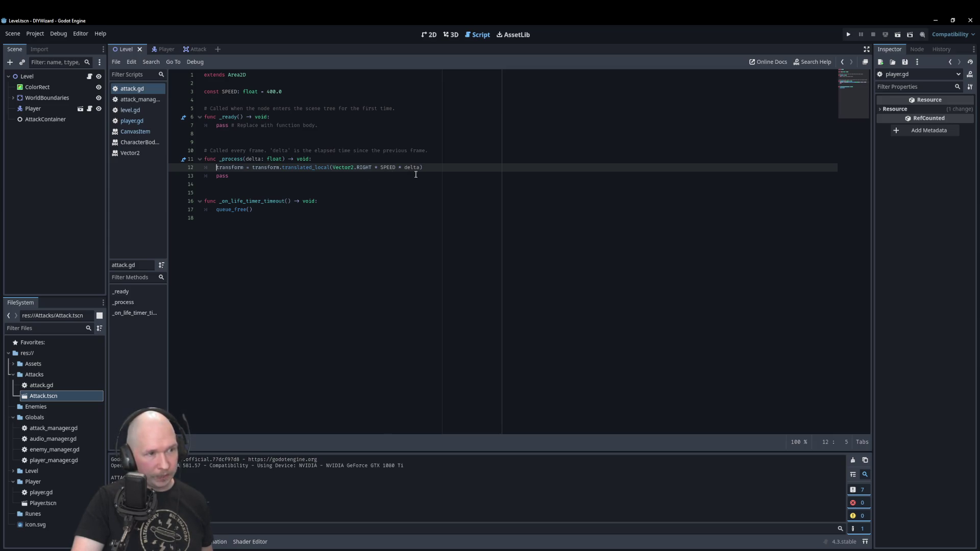
{"action": "left_click", "coordinate": [140, 100]}
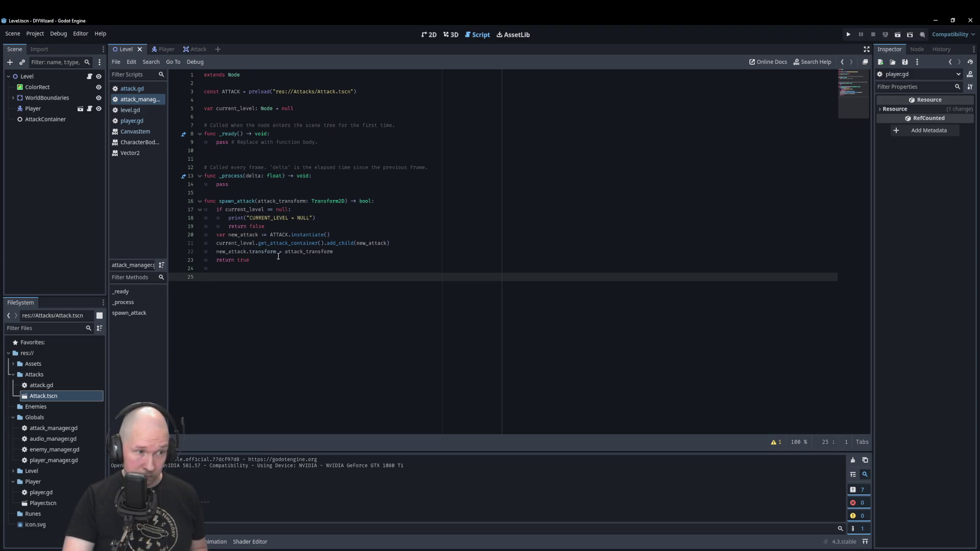
- Change line 22 to new_attack.set_transform(attack_transform), then test-run and close the game
{"action": "left_click", "coordinate": [250, 251]}
{"action": "type", "text": "set_"}
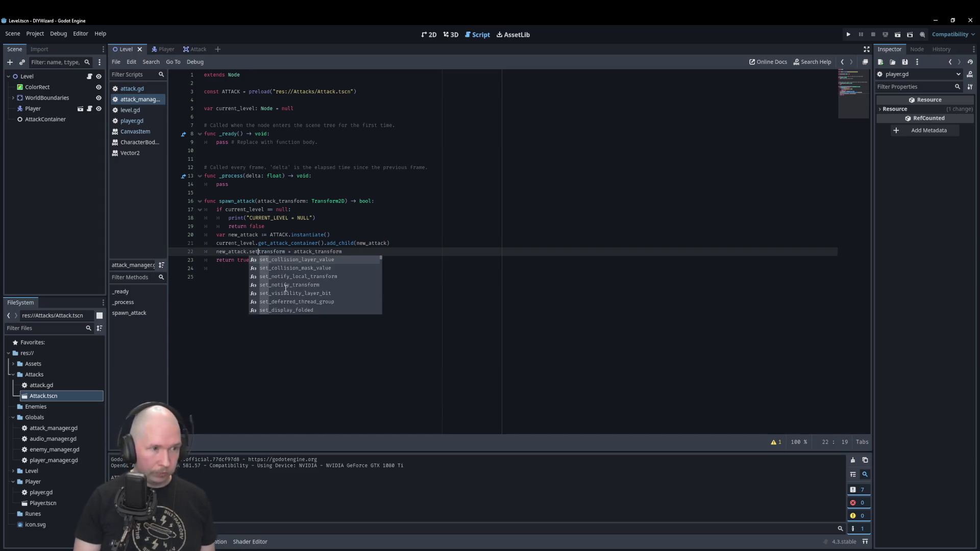
{"action": "key", "text": "Right"}
{"action": "key", "text": "Right"}
{"action": "key", "text": "Right"}
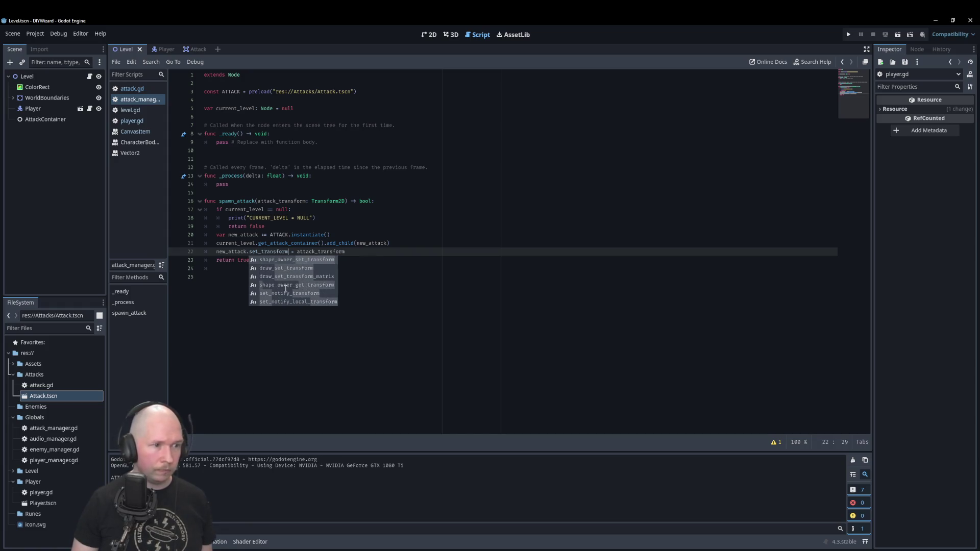
{"action": "type", "text": "("}
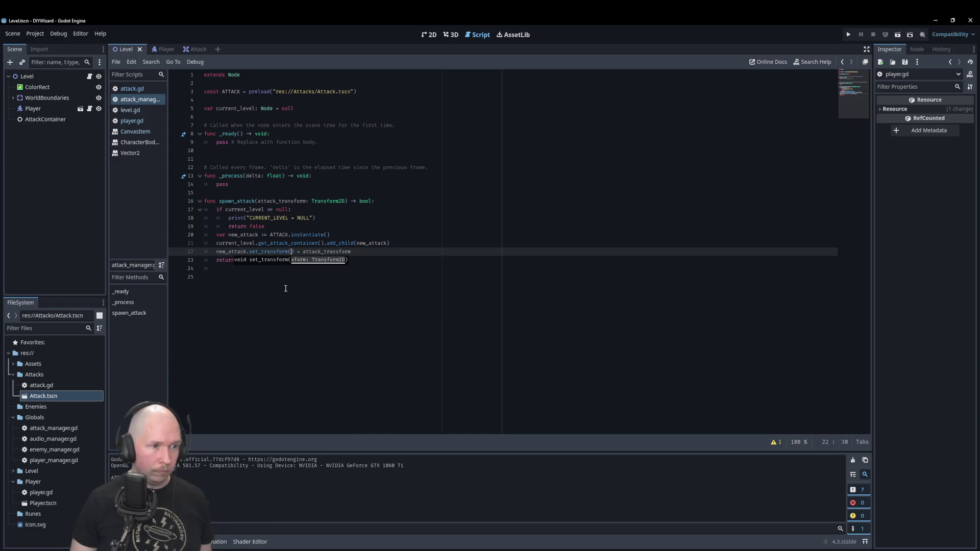
{"action": "type", "text": "atta"}
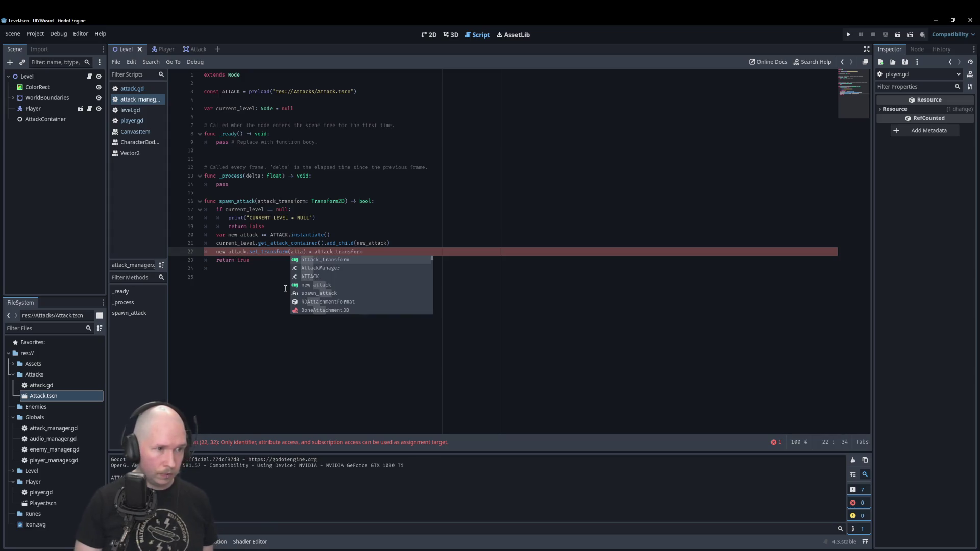
{"action": "key", "text": "Return"}
{"action": "key", "text": "shift+End"}
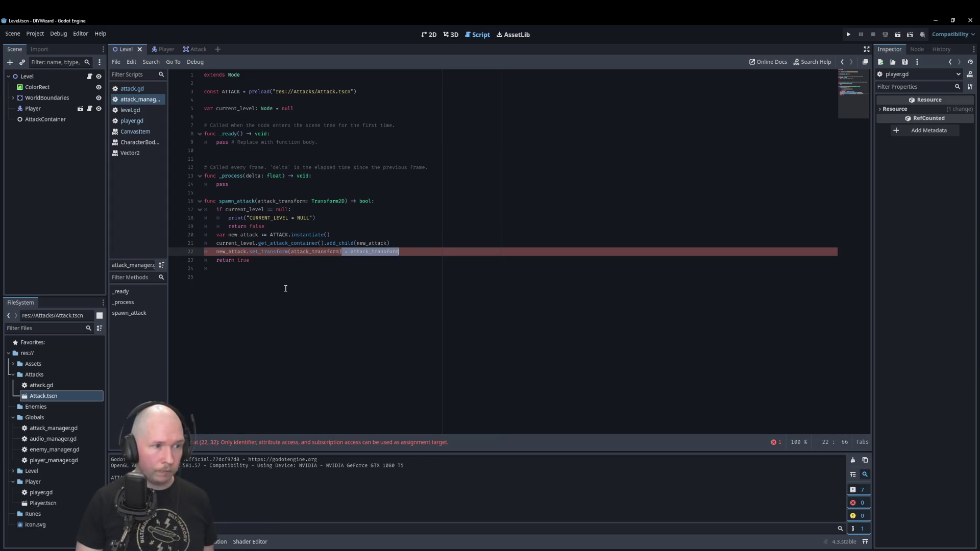
{"action": "key", "text": "Delete"}
{"action": "key", "text": "F5"}
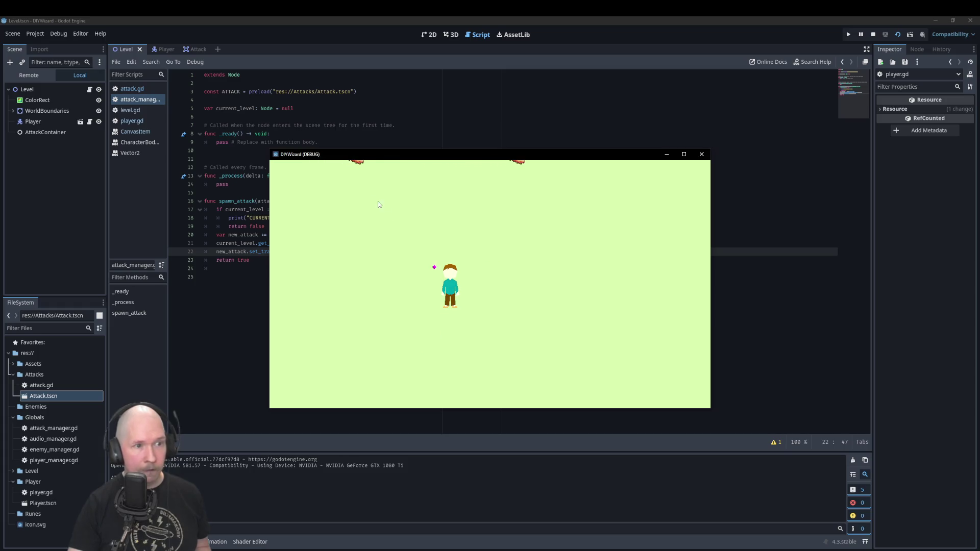
{"action": "left_click", "coordinate": [702, 154]}
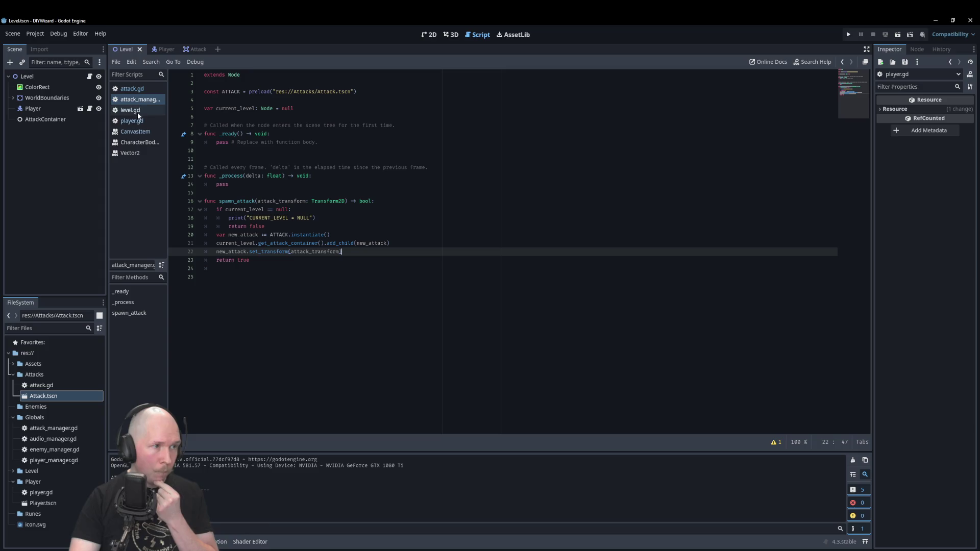
- In player.gd, change the spawn_attack argument to $AimNode/Muzzle.global_transform
{"action": "left_click", "coordinate": [138, 123]}
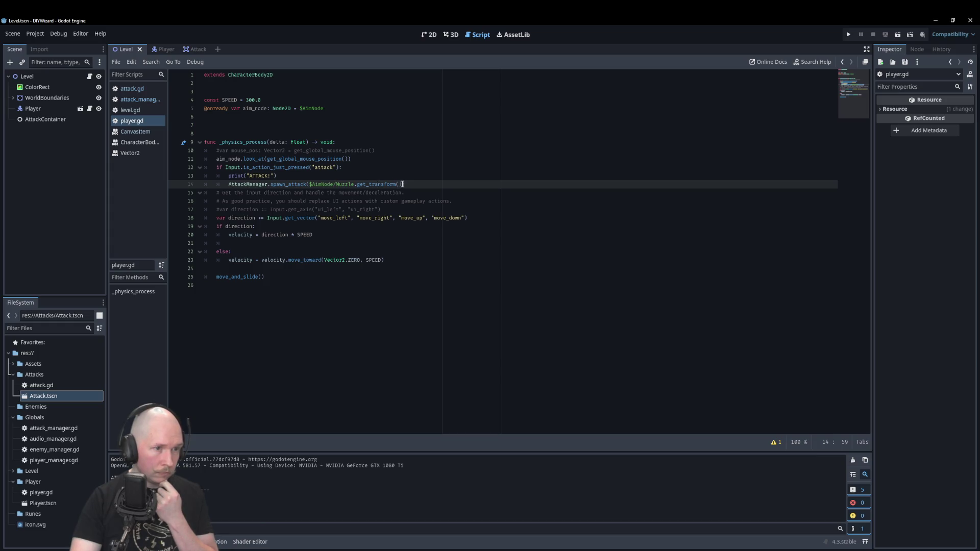
{"action": "left_click_drag", "start_coordinate": [404, 184], "coordinate": [350, 182]}
{"action": "key", "text": "Up"}
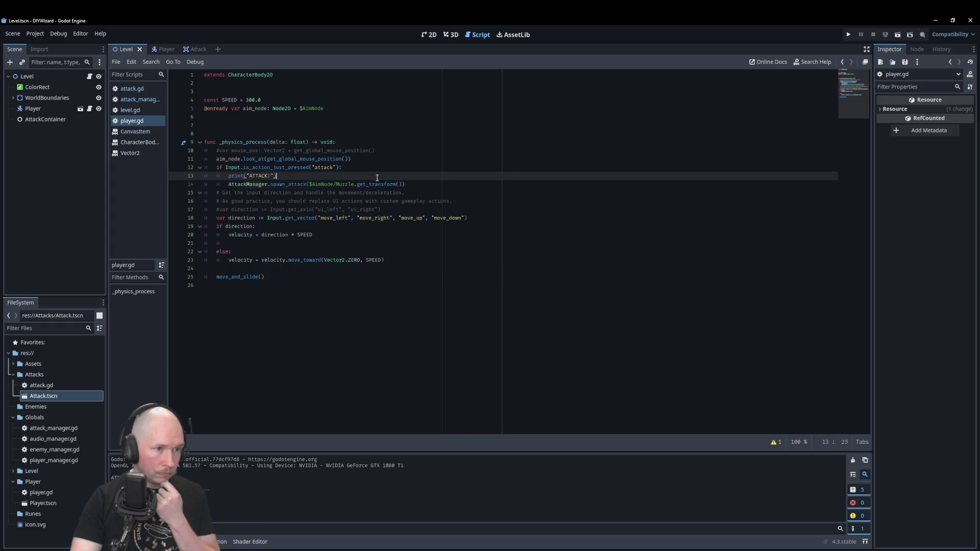
{"action": "left_click", "coordinate": [402, 183]}
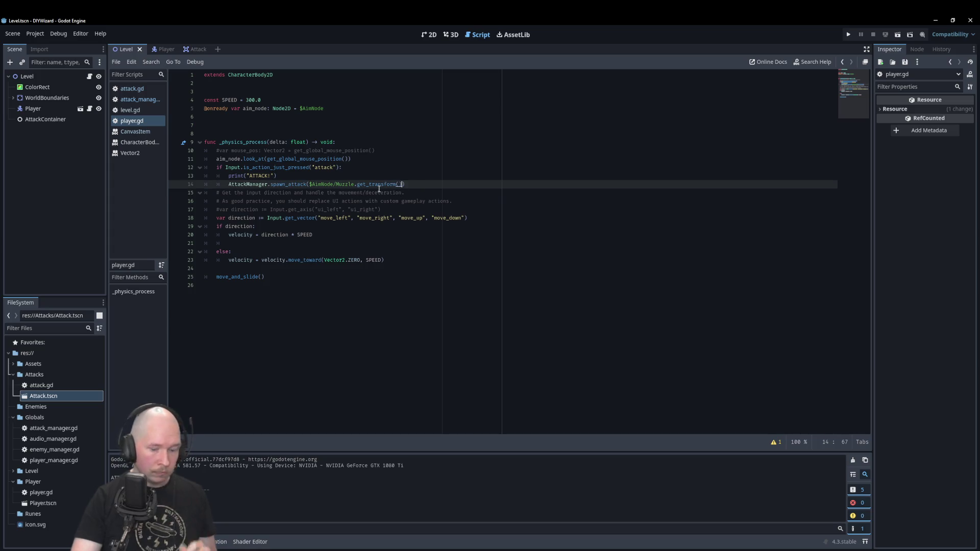
{"action": "key", "text": "BackSpace"}
{"action": "key", "text": "BackSpace"}
{"action": "key", "text": "BackSpace"}
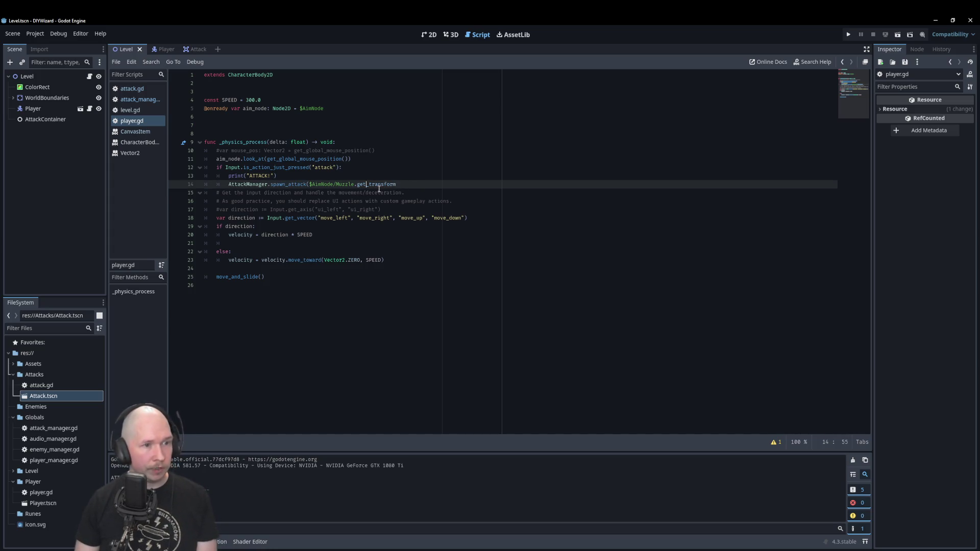
{"action": "key", "text": "BackSpace"}
{"action": "key", "text": "BackSpace"}
{"action": "key", "text": "BackSpace"}
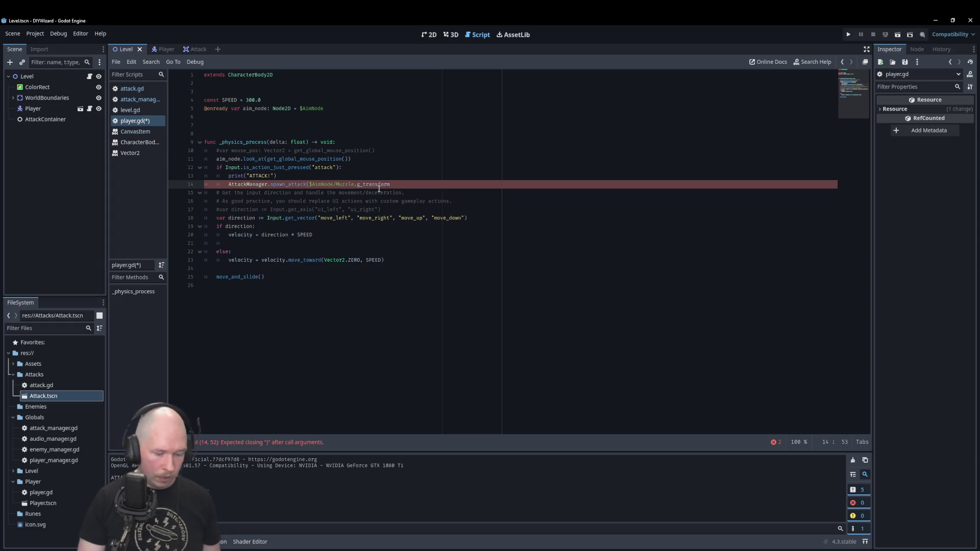
{"action": "type", "text": "global"}
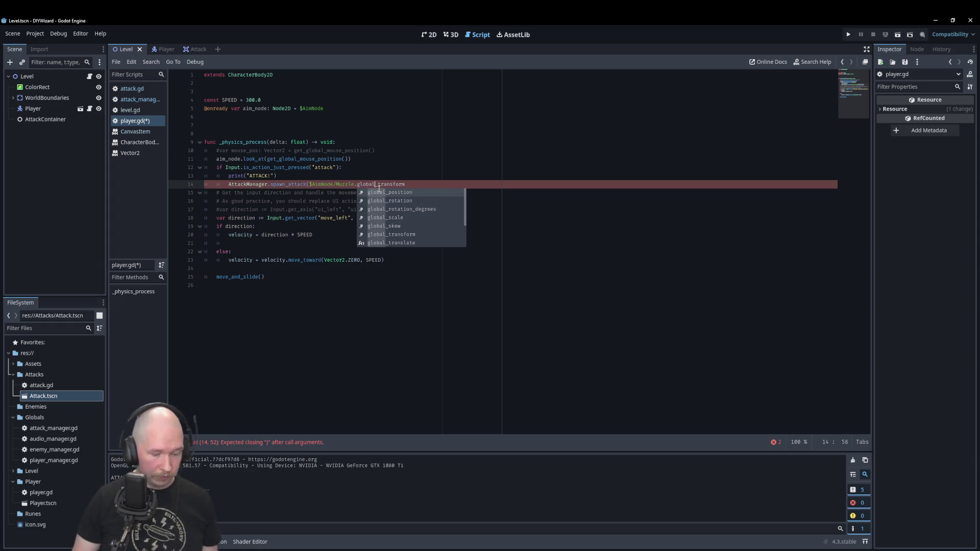
{"action": "key", "text": "F5"}
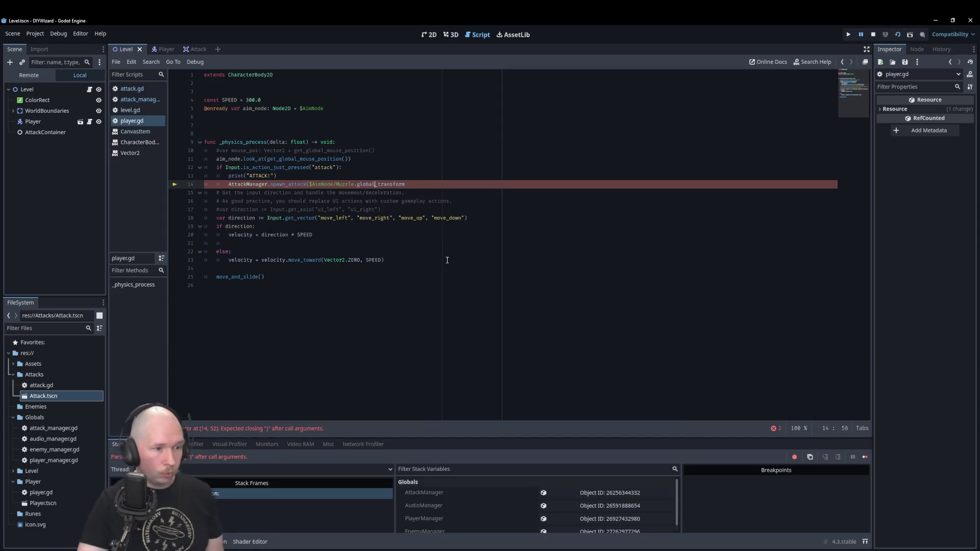
{"action": "key", "text": "End"}
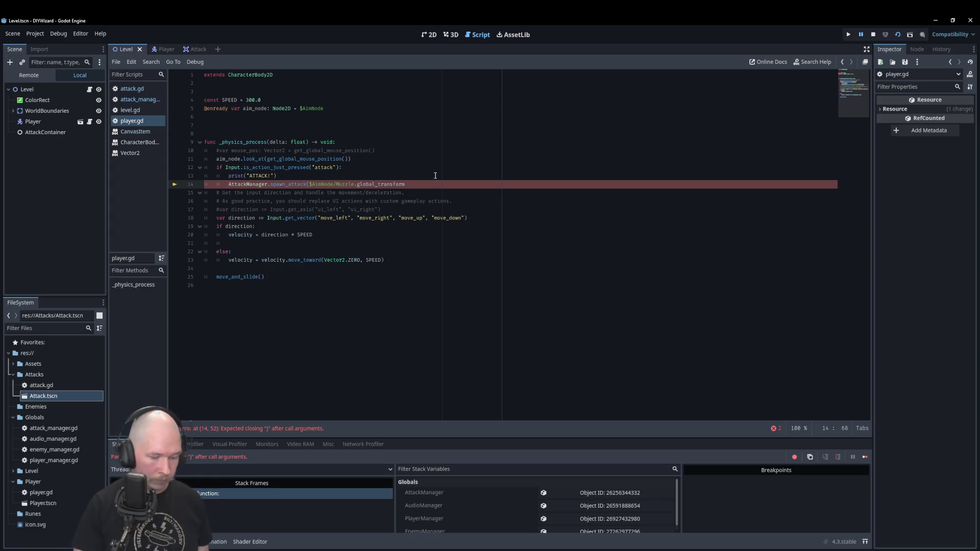
{"action": "type", "text": ")"}
- Run the game, dismiss the file write error, stop it, and relaunch with F6
{"action": "key", "text": "F5"}
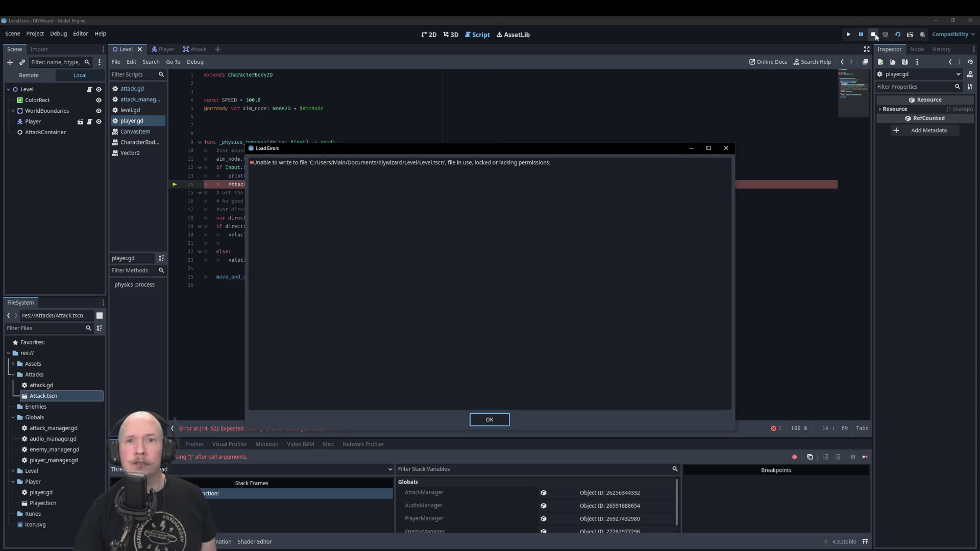
{"action": "left_click", "coordinate": [497, 422]}
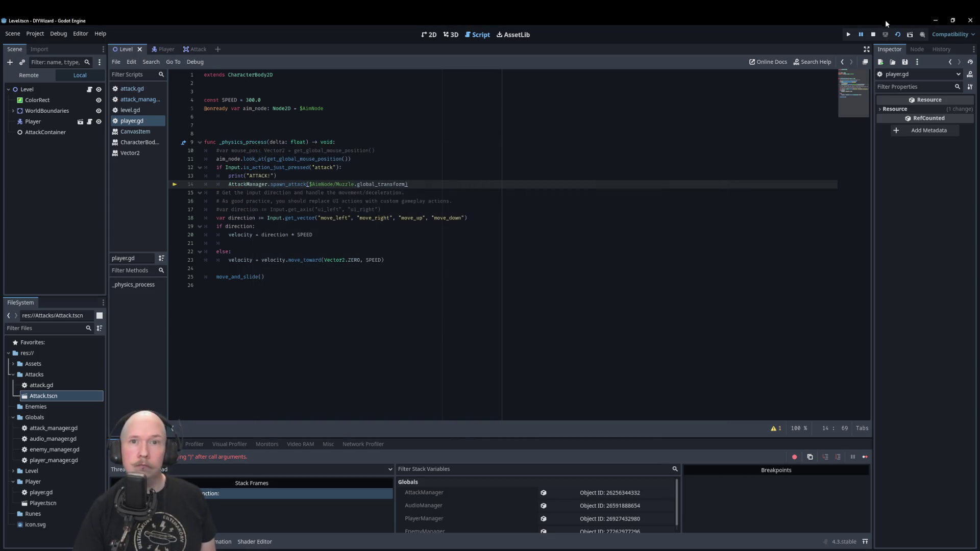
{"action": "left_click", "coordinate": [874, 35]}
{"action": "left_click", "coordinate": [390, 173]}
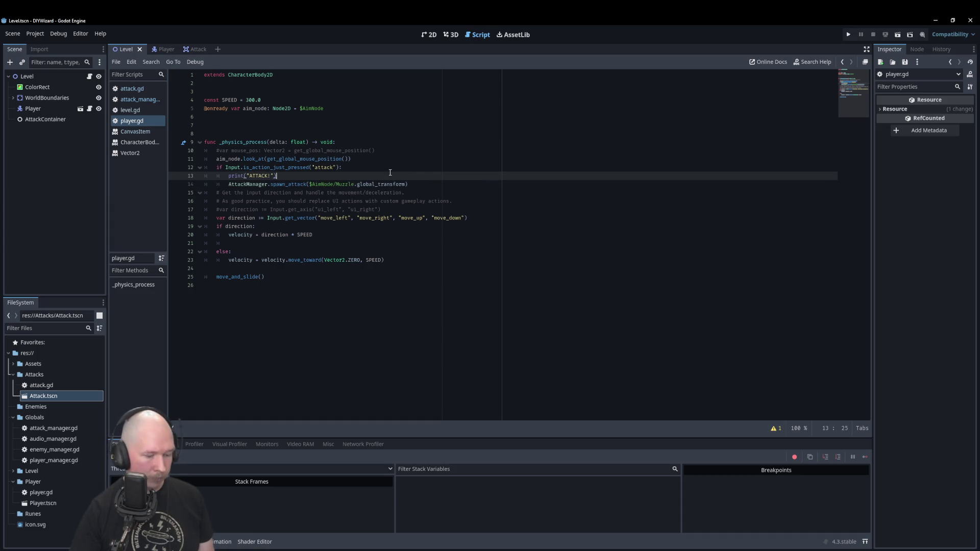
{"action": "key", "text": "F6"}
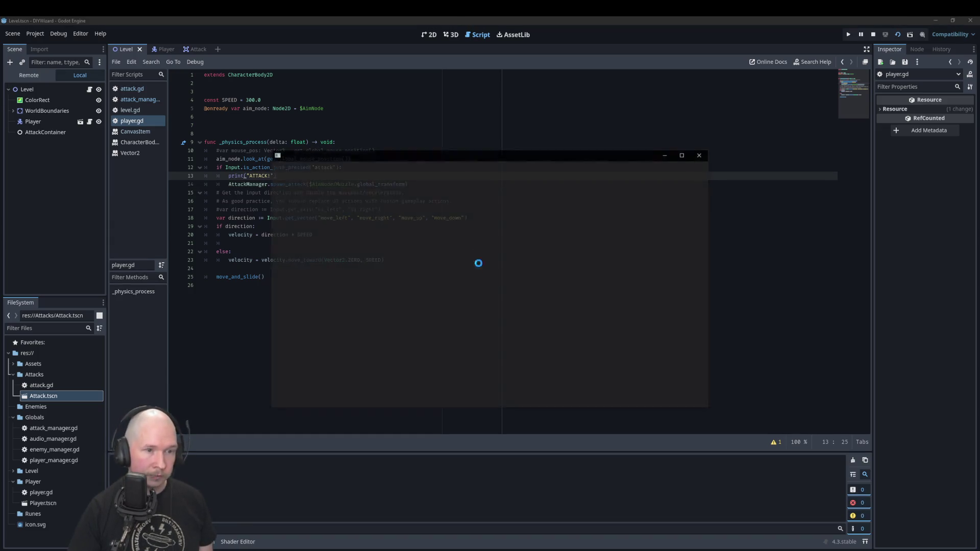
- Fire fireballs from the player in many aim directions, then close the game window
{"action": "left_click", "coordinate": [387, 284]}
{"action": "left_click", "coordinate": [418, 340]}
{"action": "left_click", "coordinate": [511, 317]}
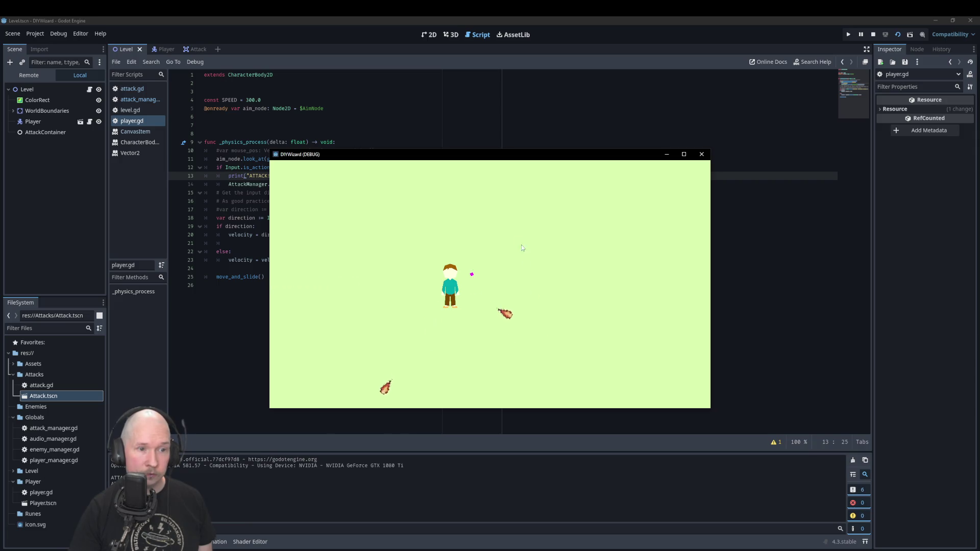
{"action": "left_click", "coordinate": [522, 244]}
{"action": "left_click", "coordinate": [398, 225]}
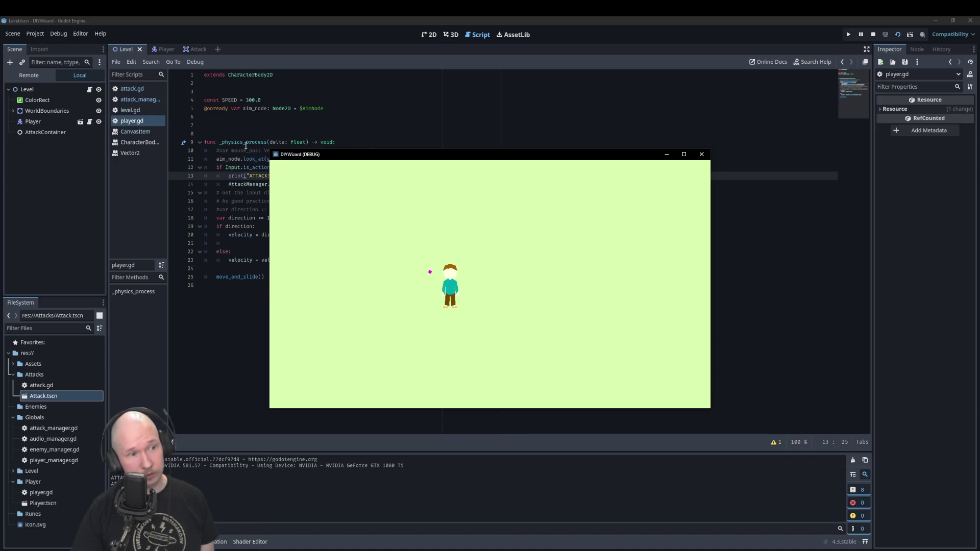
{"action": "left_click", "coordinate": [339, 240]}
{"action": "left_click", "coordinate": [367, 286]}
{"action": "left_click", "coordinate": [405, 332]}
{"action": "left_click", "coordinate": [530, 321]}
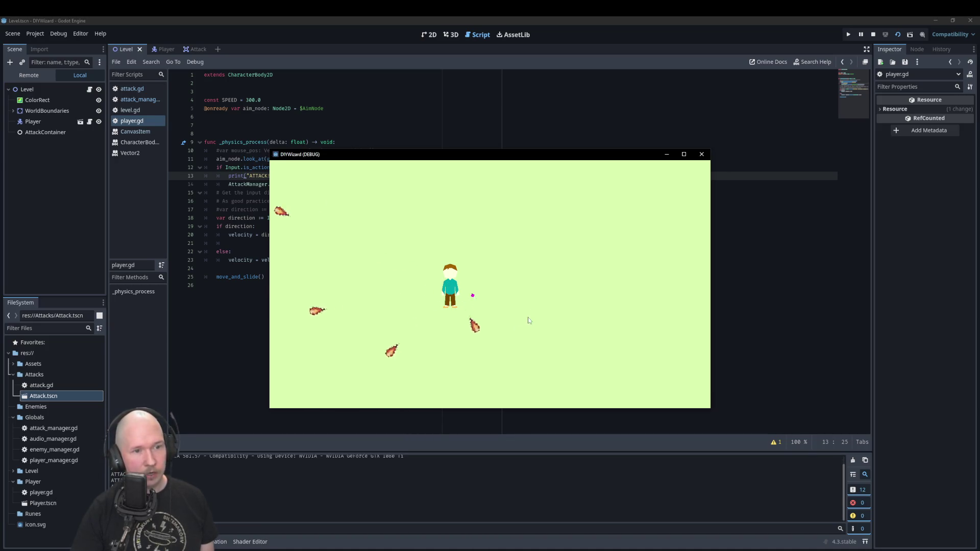
{"action": "left_click", "coordinate": [541, 311]}
{"action": "left_click", "coordinate": [510, 265]}
{"action": "left_click", "coordinate": [459, 245]}
{"action": "left_click", "coordinate": [459, 286]}
{"action": "left_click", "coordinate": [536, 327]}
{"action": "left_click", "coordinate": [486, 322]}
{"action": "left_click", "coordinate": [409, 306]}
{"action": "left_click", "coordinate": [408, 286]}
{"action": "left_click", "coordinate": [429, 268]}
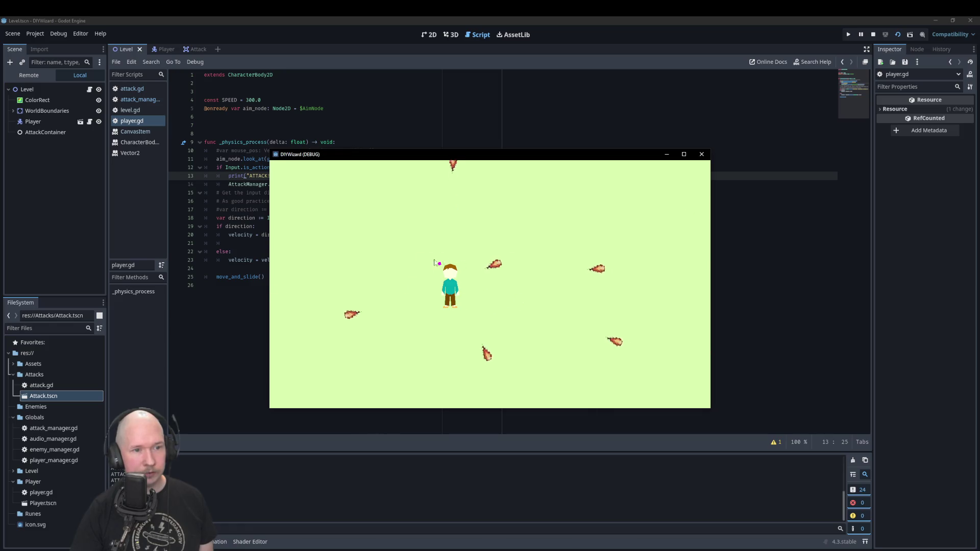
{"action": "left_click", "coordinate": [459, 263]}
{"action": "left_click", "coordinate": [487, 261]}
{"action": "left_click", "coordinate": [439, 286]}
{"action": "left_click", "coordinate": [403, 304]}
{"action": "left_click", "coordinate": [383, 296]}
{"action": "left_click", "coordinate": [368, 281]}
{"action": "left_click", "coordinate": [352, 263]}
{"action": "left_click", "coordinate": [358, 258]}
{"action": "left_click", "coordinate": [459, 230]}
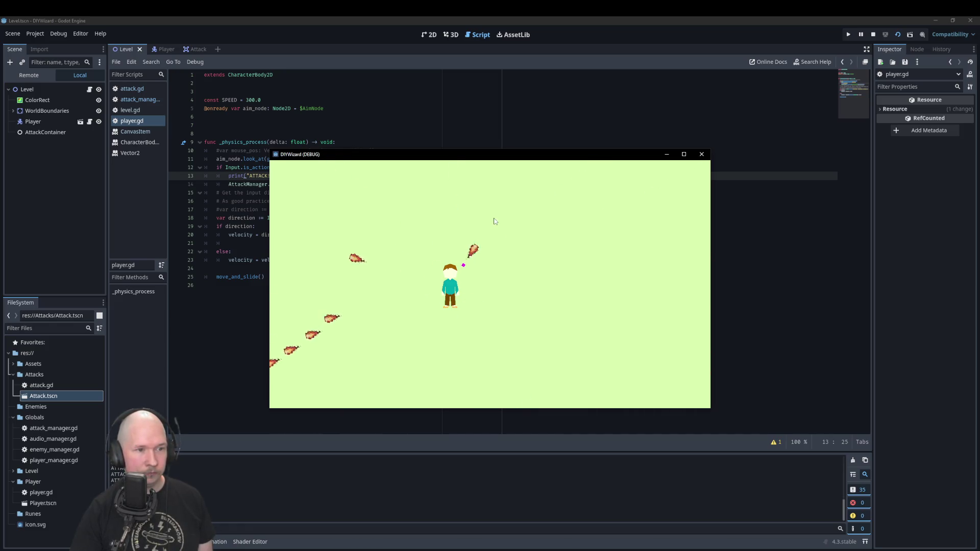
{"action": "left_click", "coordinate": [494, 222]}
{"action": "left_click", "coordinate": [702, 154]}
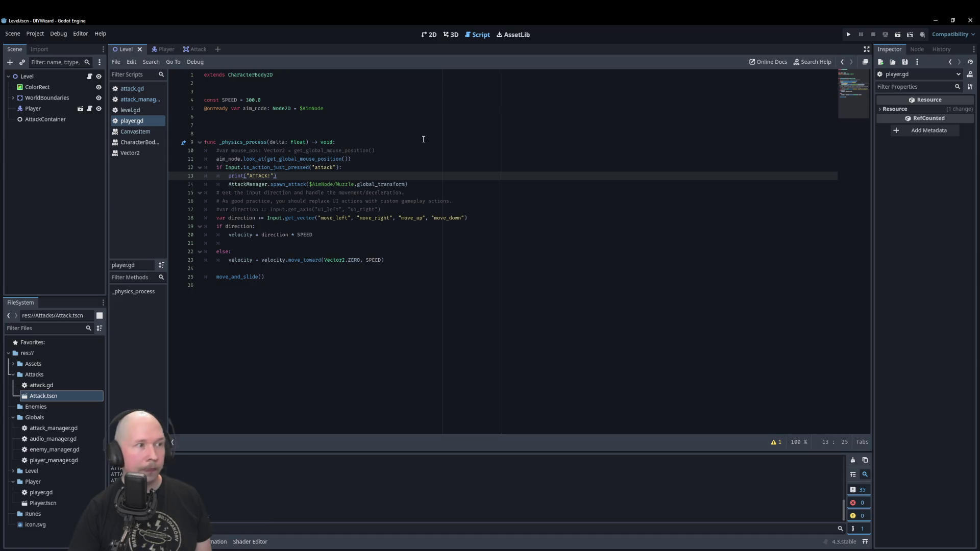
- In attack.gd, add an onready AnimatedSprite2D reference and call animated_sprite_2d.play() in _ready
{"action": "left_click", "coordinate": [197, 50]}
{"action": "left_click_drag", "start_coordinate": [48, 97], "coordinate": [352, 100]}
{"action": "left_click", "coordinate": [328, 125]}
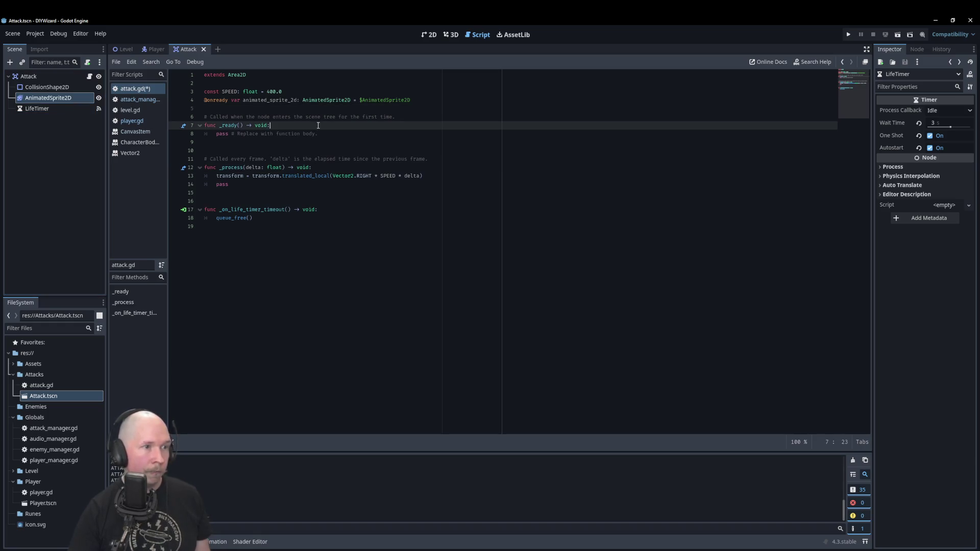
{"action": "key", "text": "Return"}
{"action": "type", "text": "anima"}
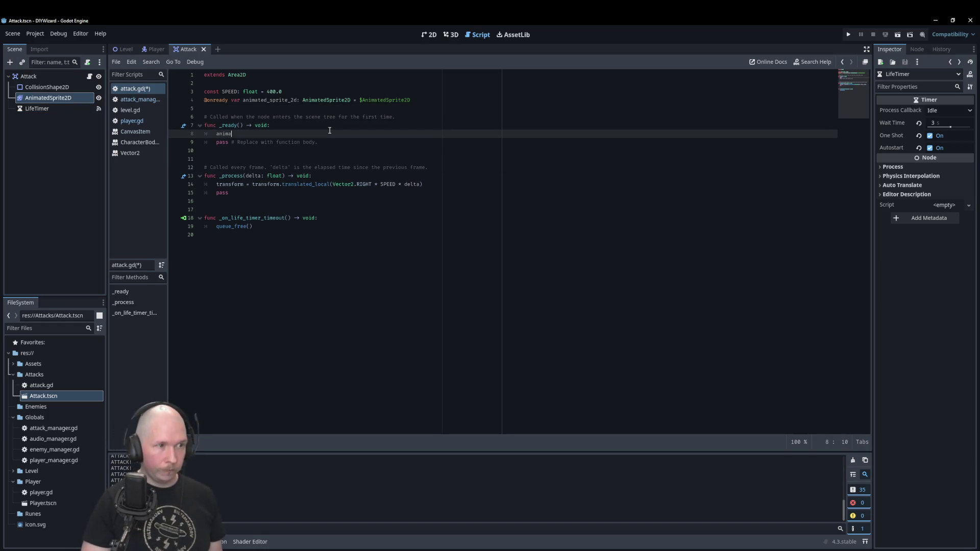
{"action": "type", "text": "ted_sprite_2d.play("}
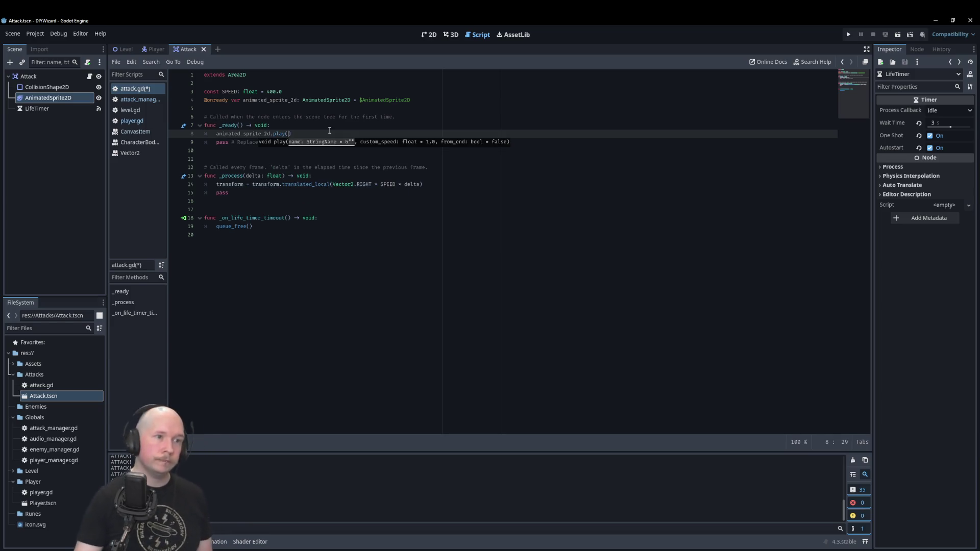
{"action": "left_click", "coordinate": [349, 220]}
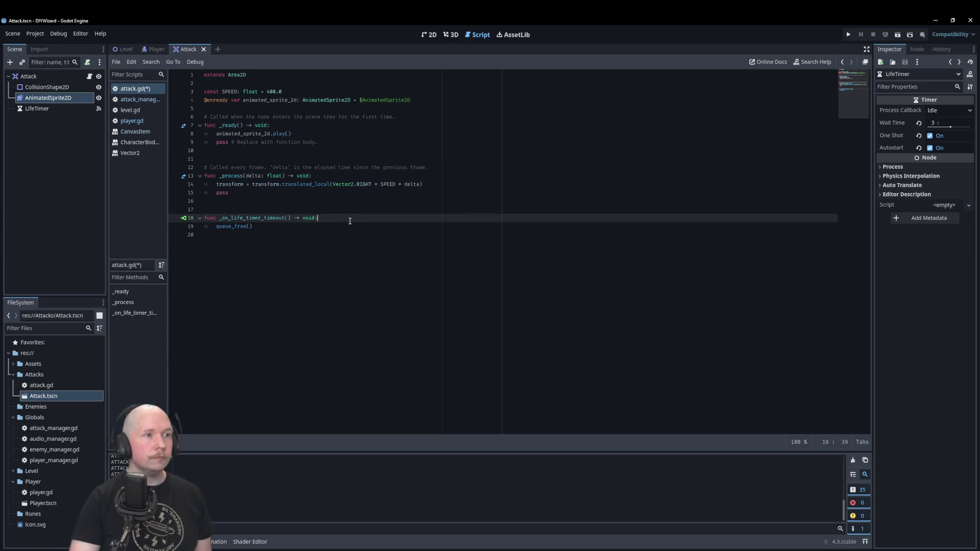
- Declare 'var type: int = 1' below the animated sprite reference
{"action": "left_click", "coordinate": [458, 103]}
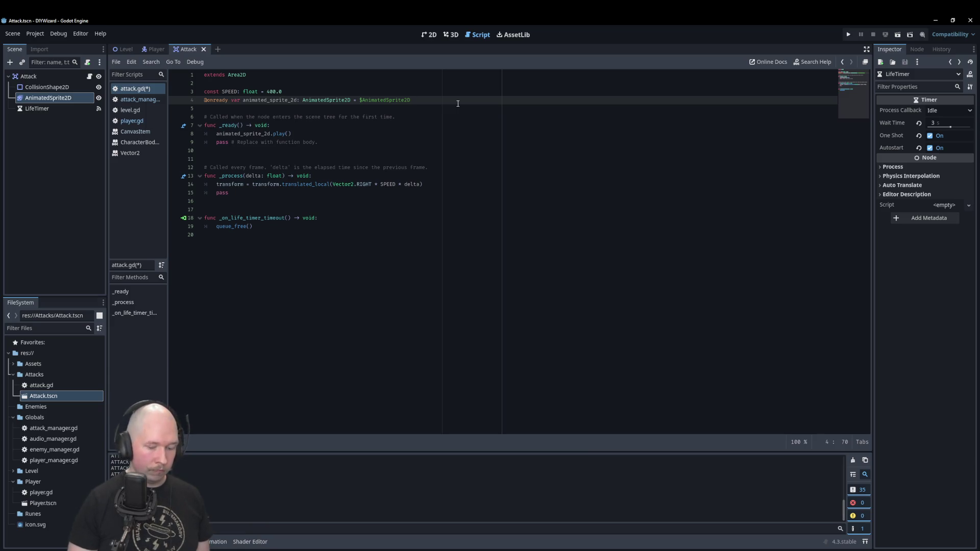
{"action": "key", "text": "Return"}
{"action": "type", "text": "var"}
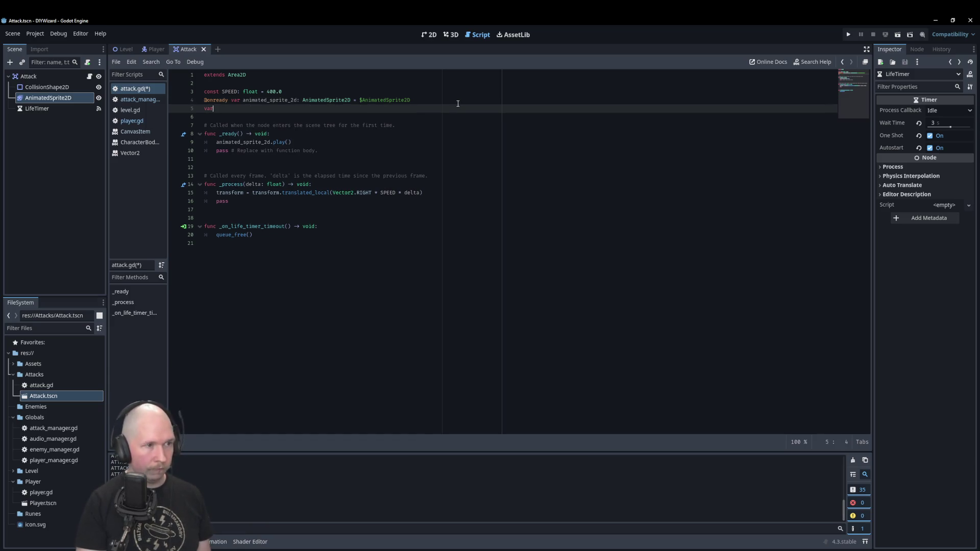
{"action": "type", "text": " type"}
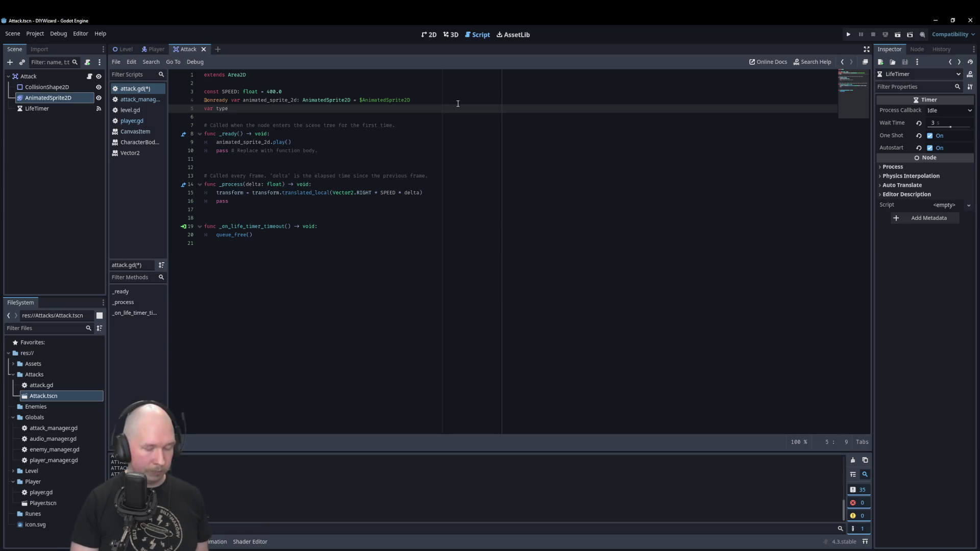
{"action": "type", "text": ": int "}
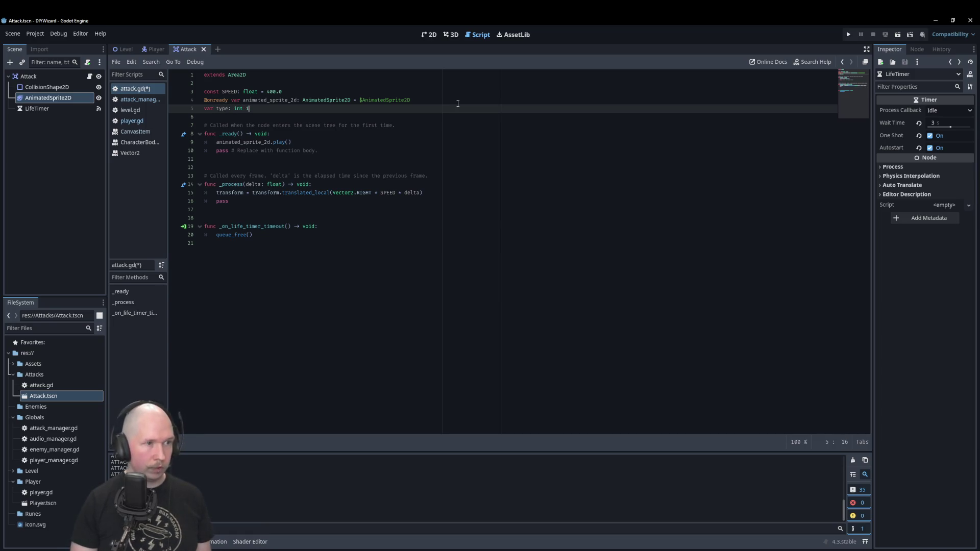
{"action": "type", "text": "= "}
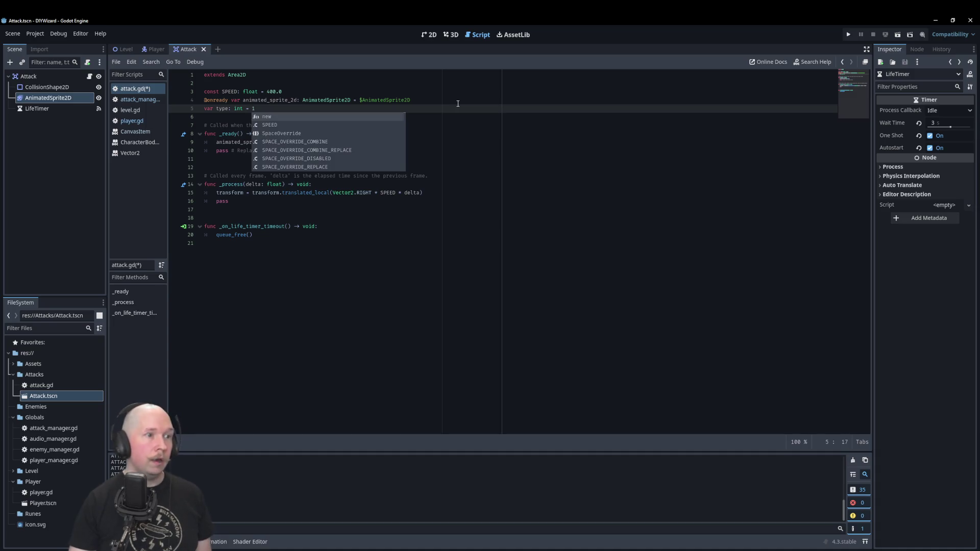
{"action": "type", "text": "1"}
{"action": "left_click", "coordinate": [458, 104]}
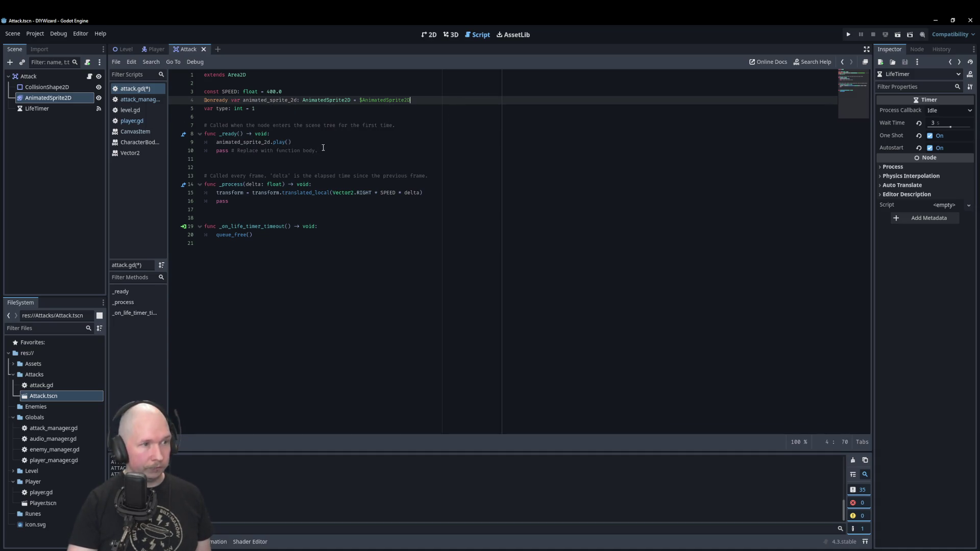
{"action": "left_click", "coordinate": [327, 143]}
{"action": "key", "text": "Up"}
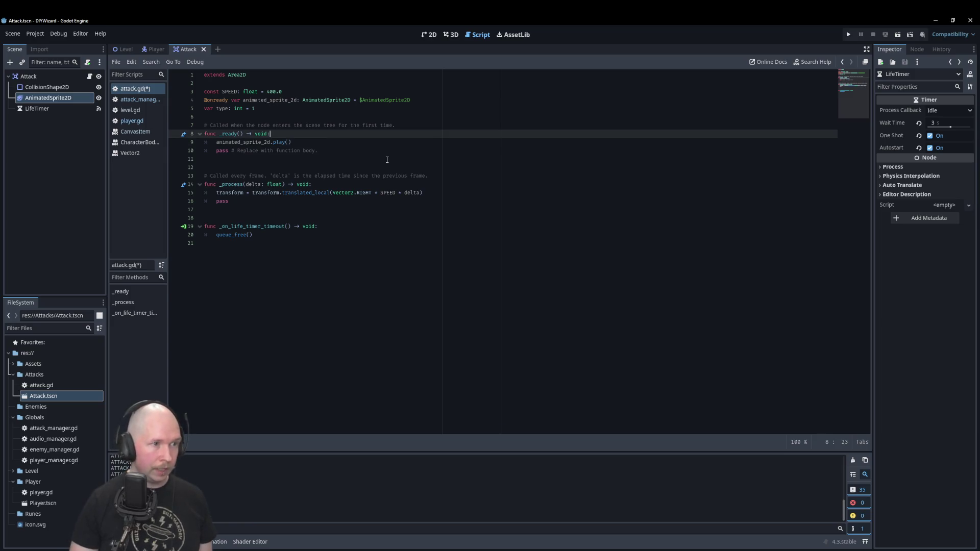
- At the top of _ready, add 'if type == 1:' that plays the "IceBolt" animation
{"action": "key", "text": "Return"}
{"action": "type", "text": "if "}
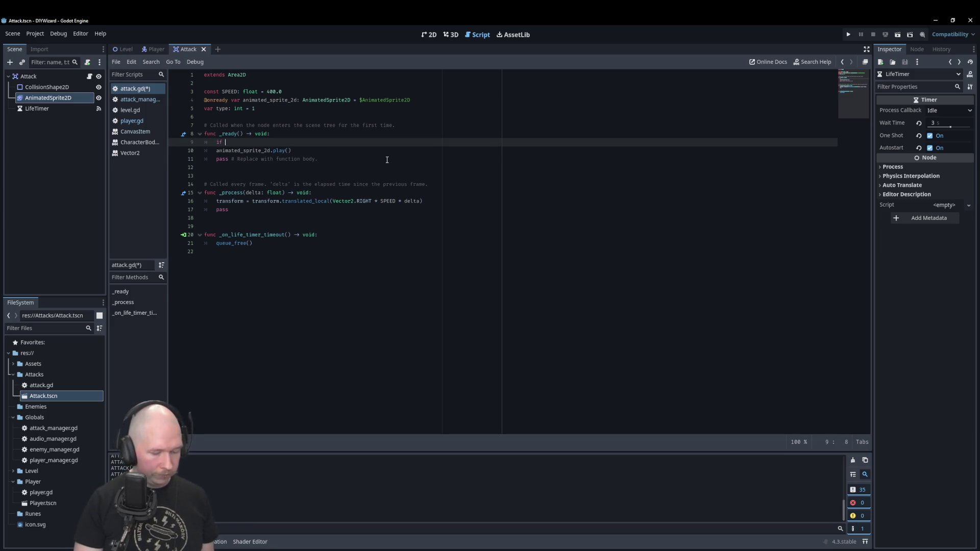
{"action": "type", "text": "type =="}
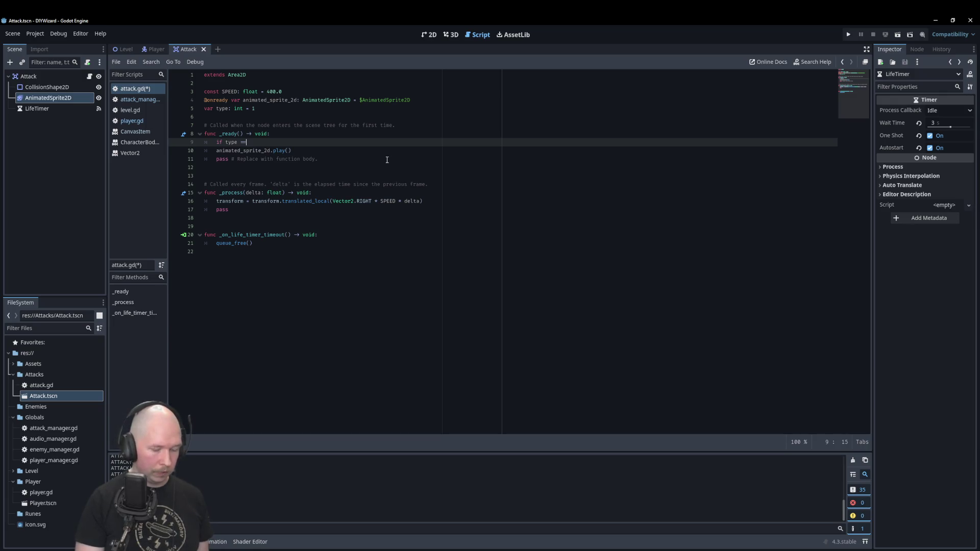
{"action": "type", "text": " 1:"}
{"action": "key", "text": "Return"}
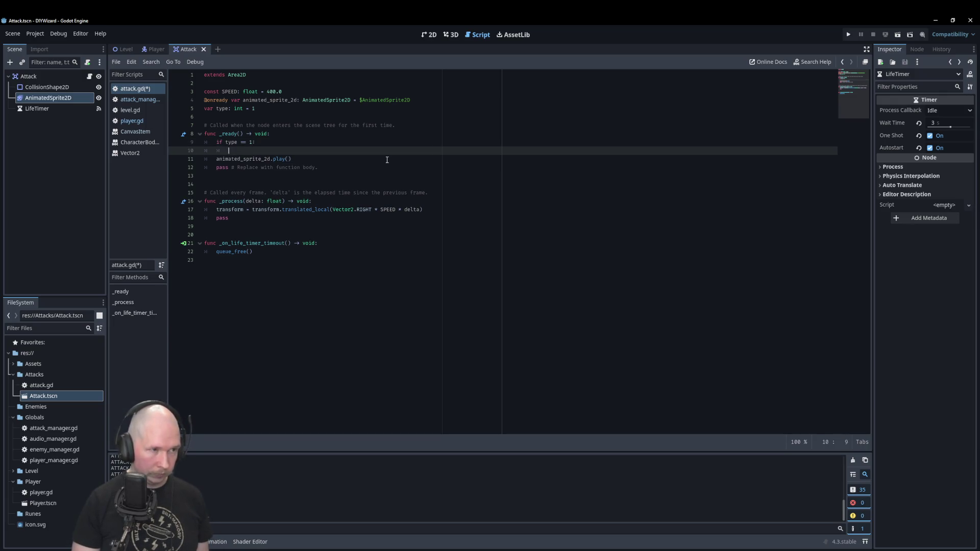
{"action": "type", "text": "anima"}
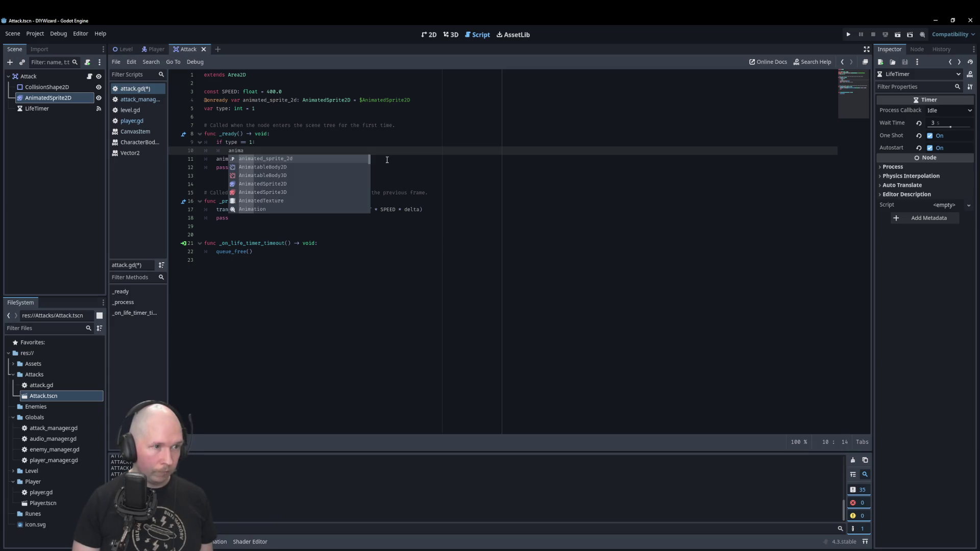
{"action": "key", "text": "Return"}
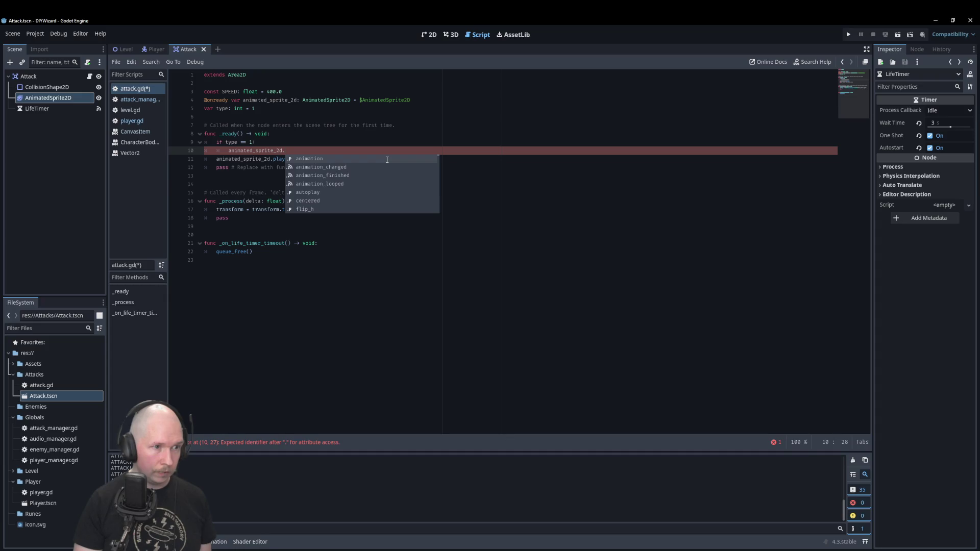
{"action": "type", "text": "pla"}
{"action": "key", "text": "Return"}
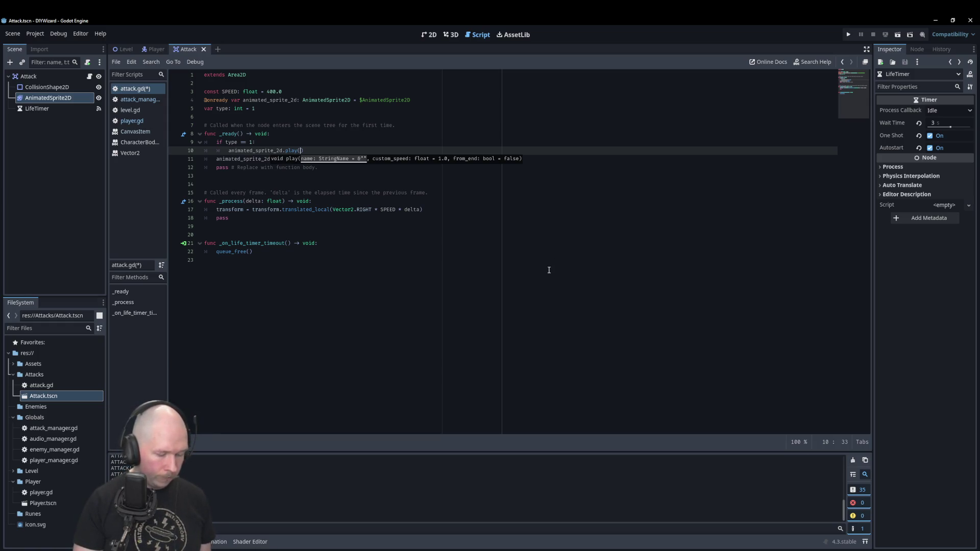
{"action": "type", "text": "IceBol"}
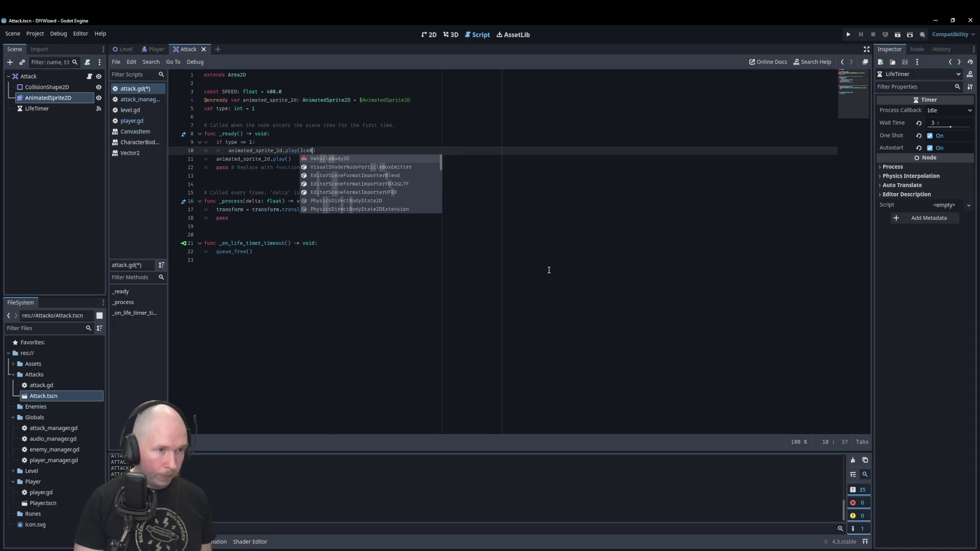
{"action": "type", "text": "t"}
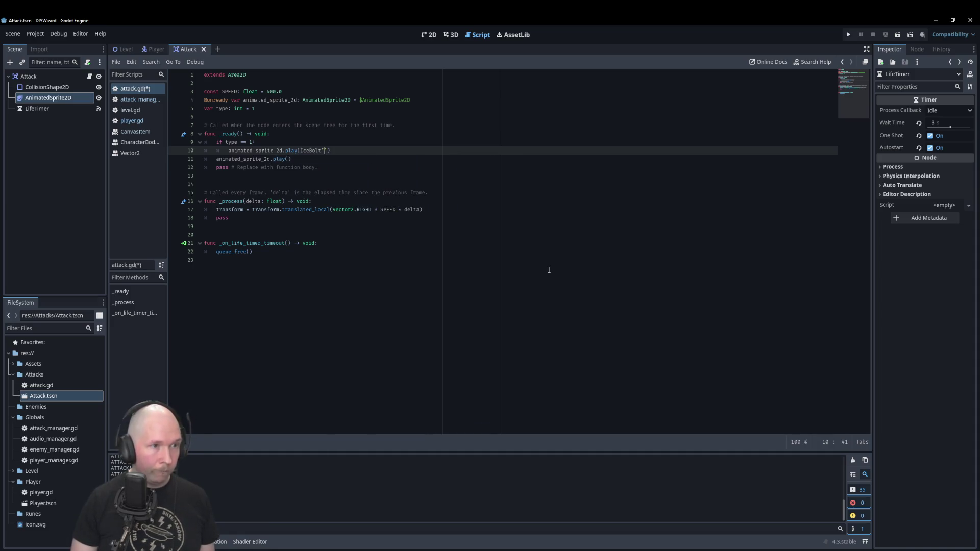
{"action": "key", "text": "BackSpace"}
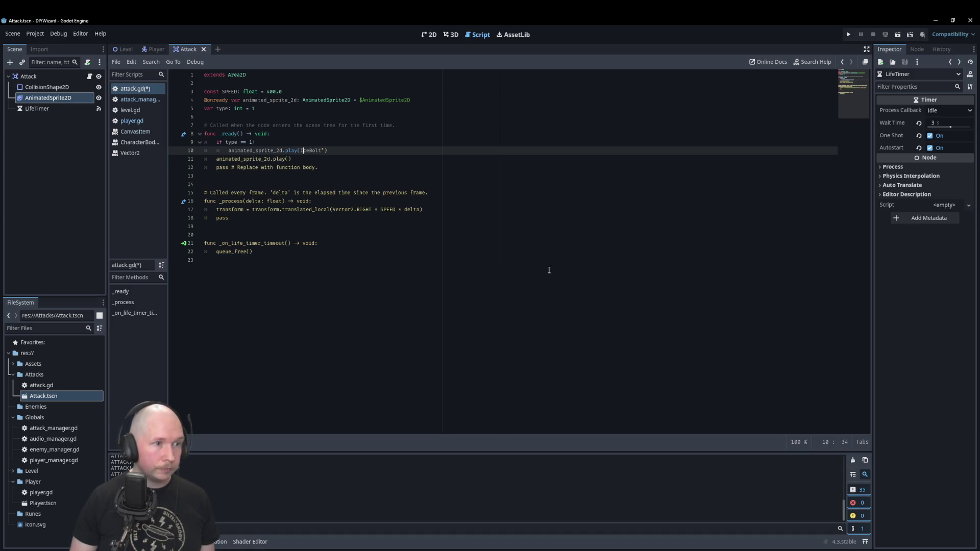
{"action": "type", "text": "\""}
{"action": "key", "text": "End"}
- Add an else branch that plays the "FireBolt" animation
{"action": "key", "text": "Return"}
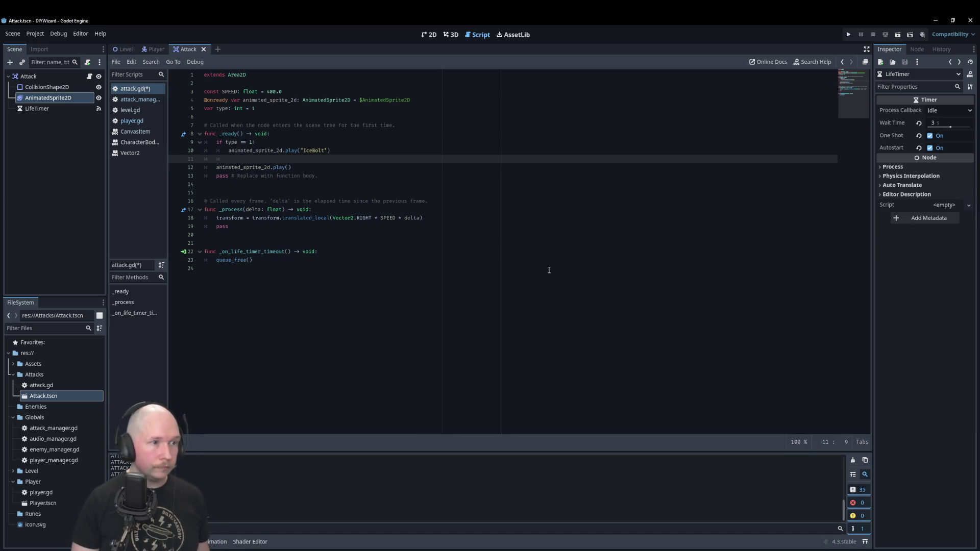
{"action": "type", "text": "else"}
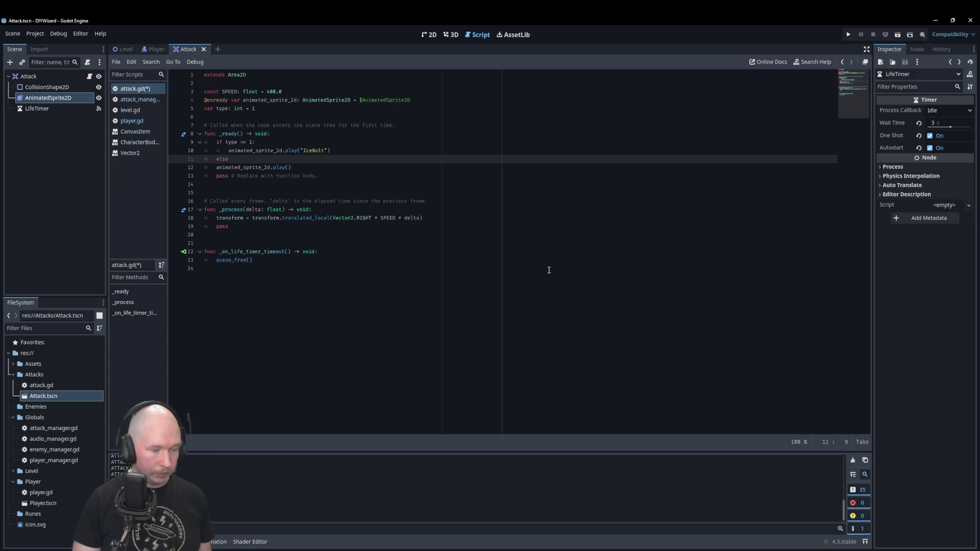
{"action": "type", "text": ":"}
{"action": "key", "text": "Return"}
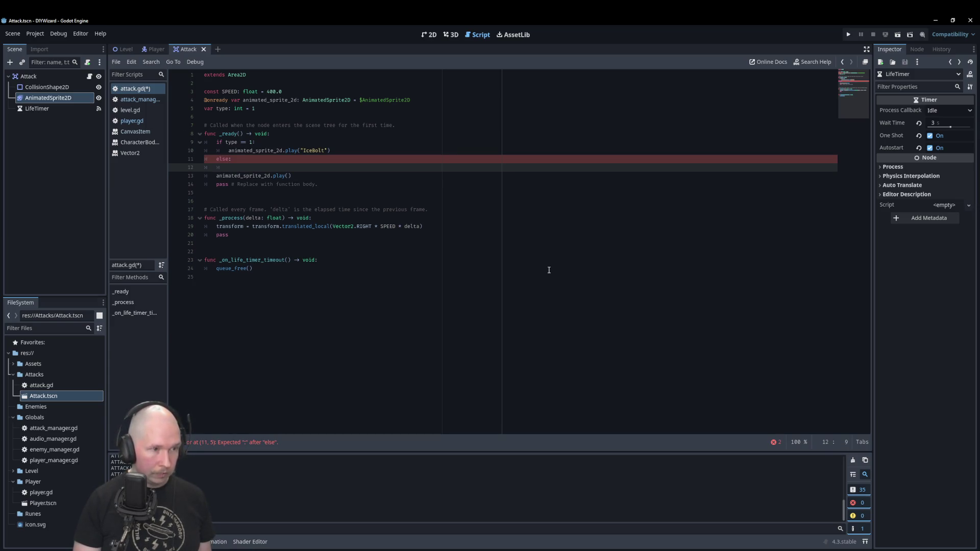
{"action": "key", "text": "Up"}
{"action": "key", "text": "Up"}
{"action": "key", "text": "shift+End"}
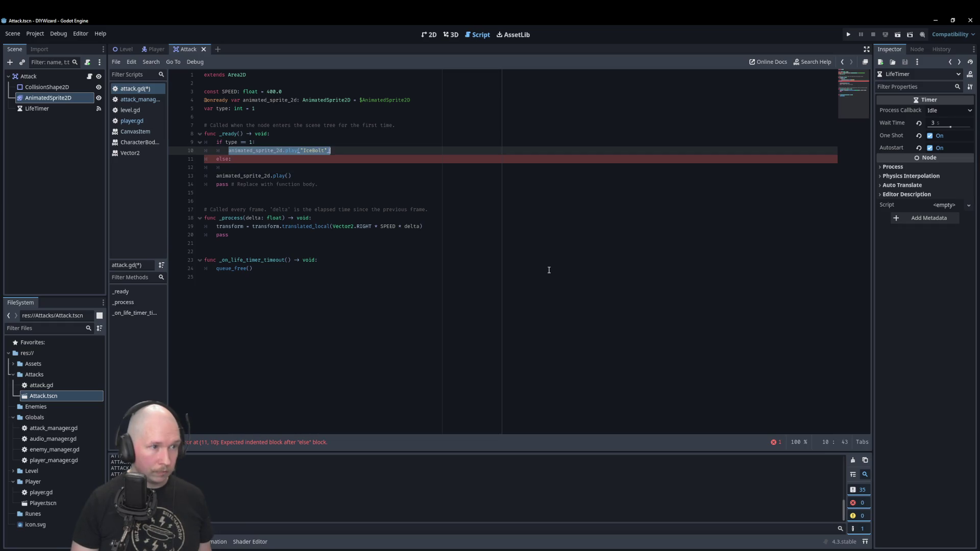
{"action": "key", "text": "ctrl+c"}
{"action": "key", "text": "Down"}
{"action": "key", "text": "Down"}
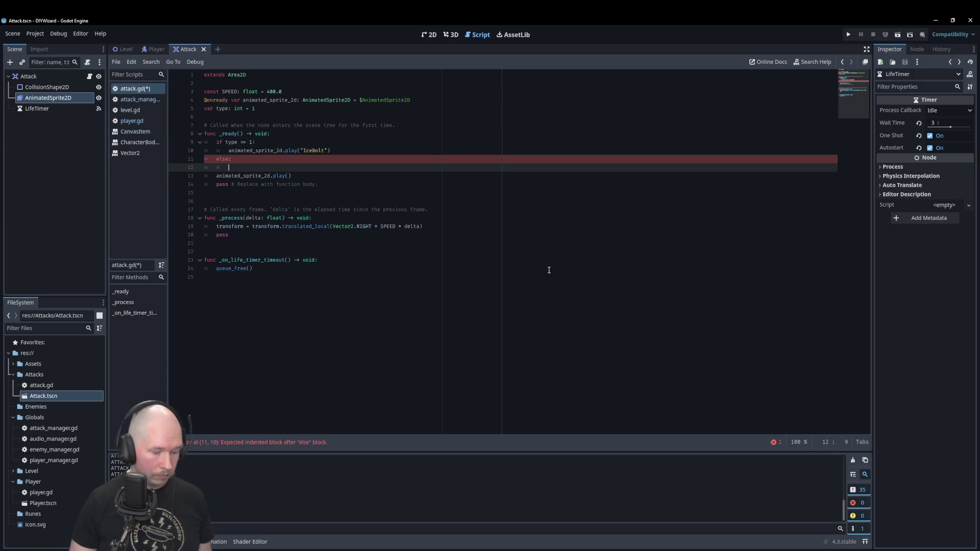
{"action": "key", "text": "ctrl+v"}
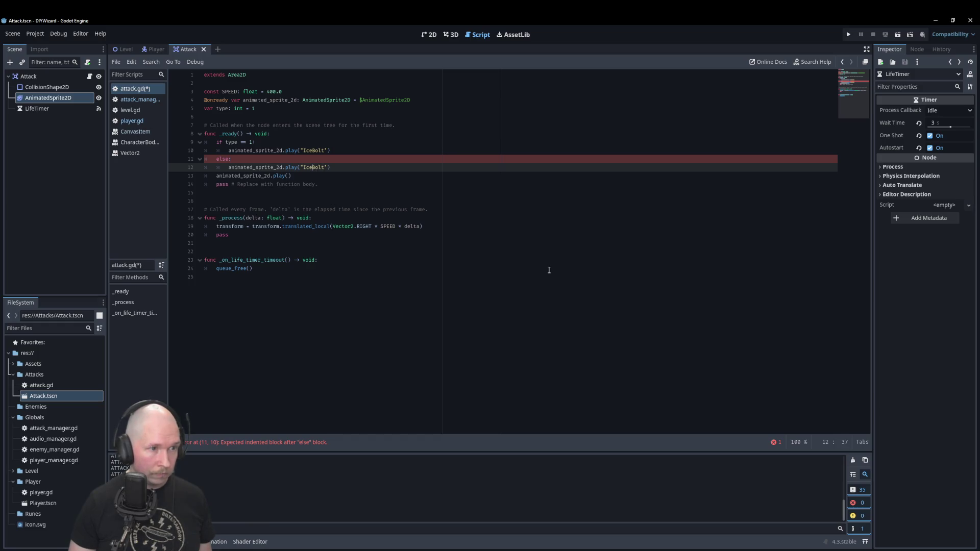
{"action": "key", "text": "BackSpace"}
{"action": "key", "text": "BackSpace"}
{"action": "key", "text": "BackSpace"}
{"action": "type", "text": "Fire"}
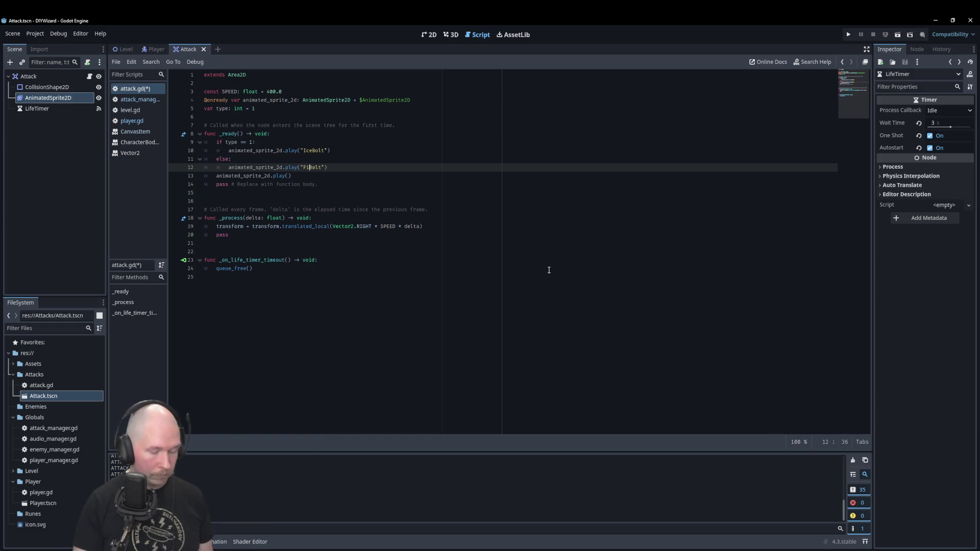
- Comment out the old generic play() line with # and run the game with F5
{"action": "key", "text": "Down"}
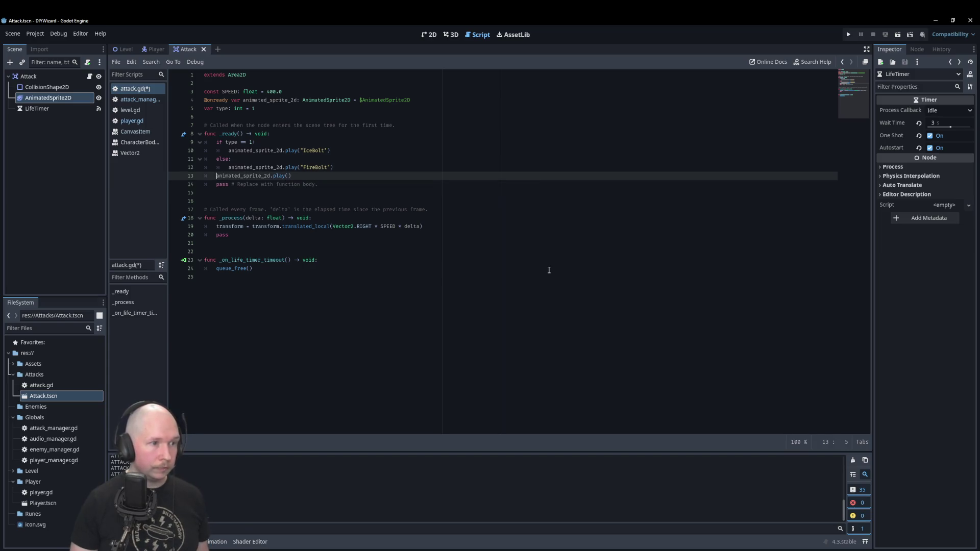
{"action": "type", "text": "#"}
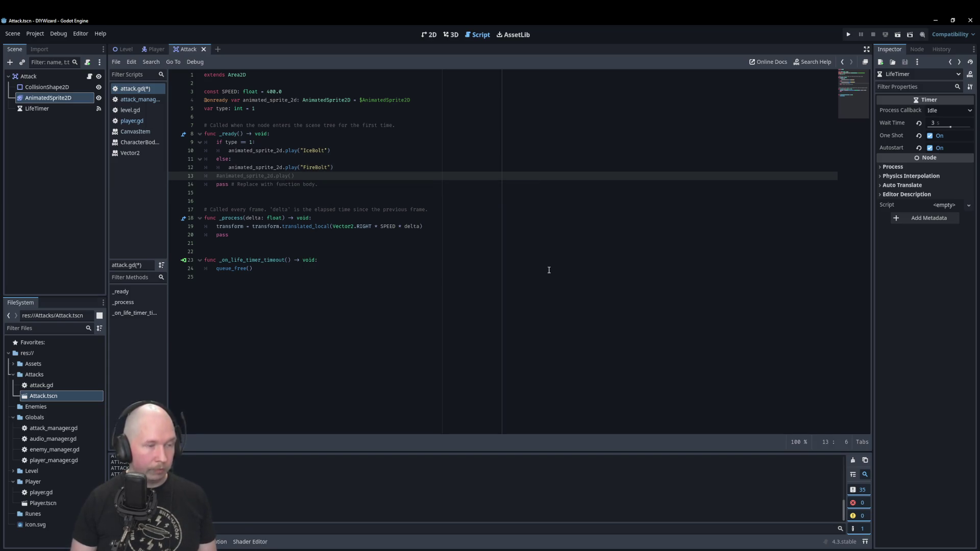
{"action": "left_click", "coordinate": [153, 49]}
{"action": "key", "text": "F5"}
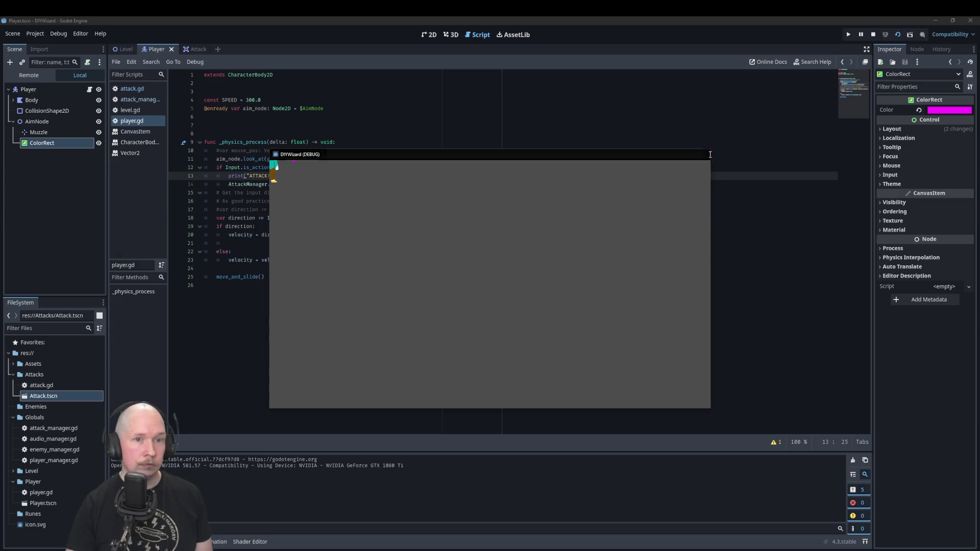
- Fire an IceBolt projectile in the running game, then close the game window
{"action": "left_click", "coordinate": [702, 155]}
{"action": "key", "text": "F5"}
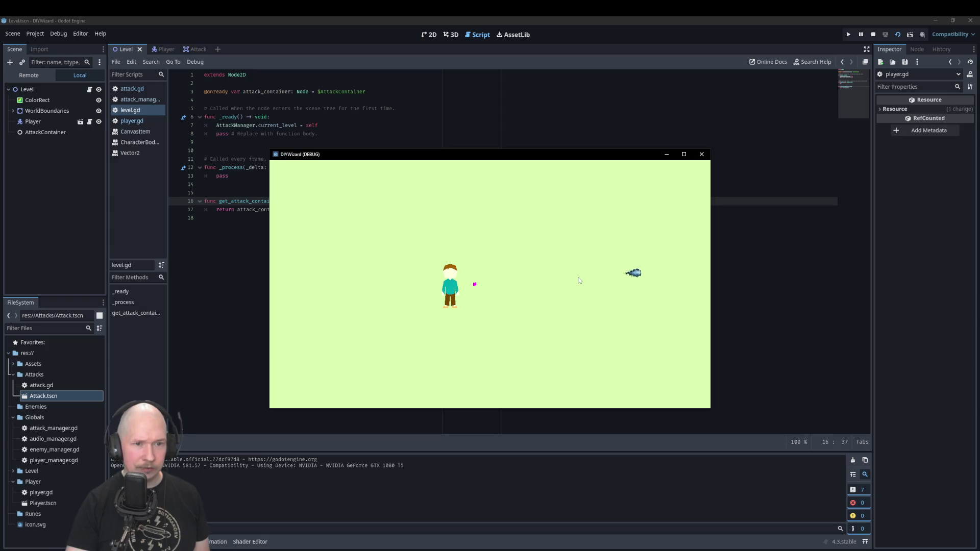
{"action": "left_click", "coordinate": [702, 154]}
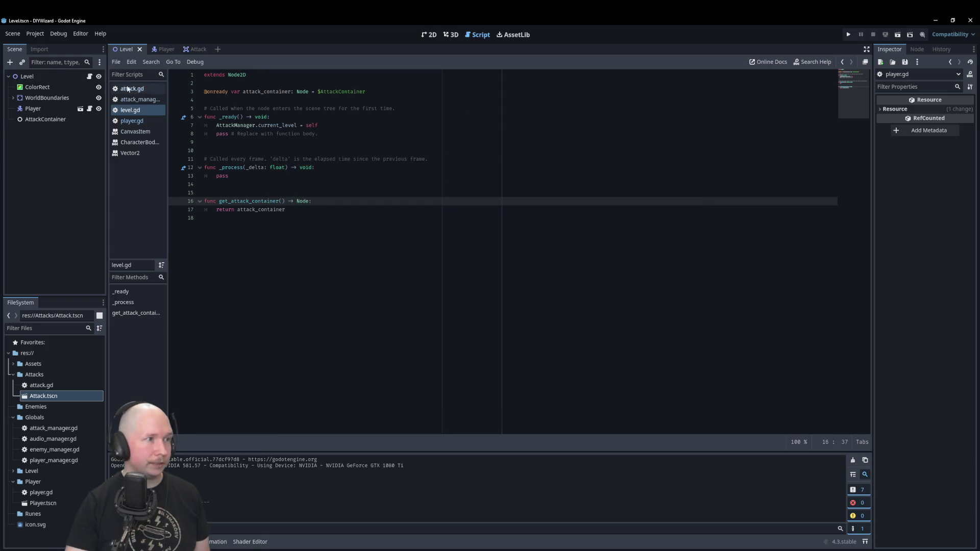
- Select the Attack scene's AnimatedSprite2D in the 2D view and replay its FireBolt animation preview
{"action": "left_click", "coordinate": [167, 49]}
{"action": "left_click", "coordinate": [199, 49]}
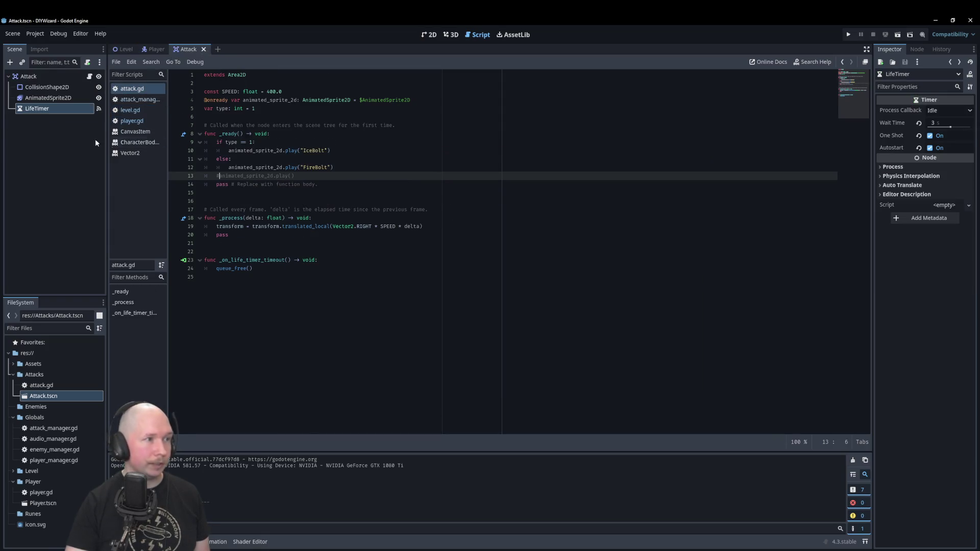
{"action": "left_click", "coordinate": [48, 98]}
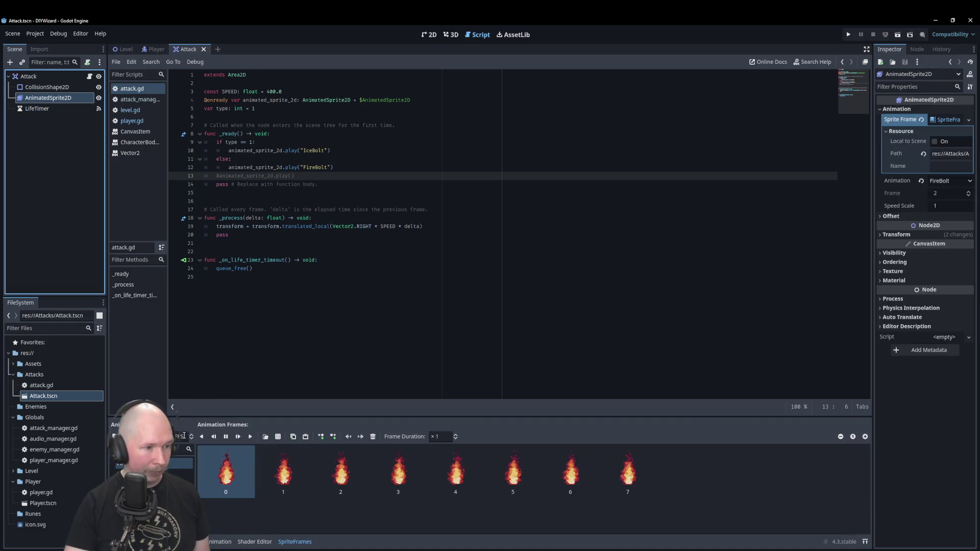
{"action": "left_click", "coordinate": [429, 34]}
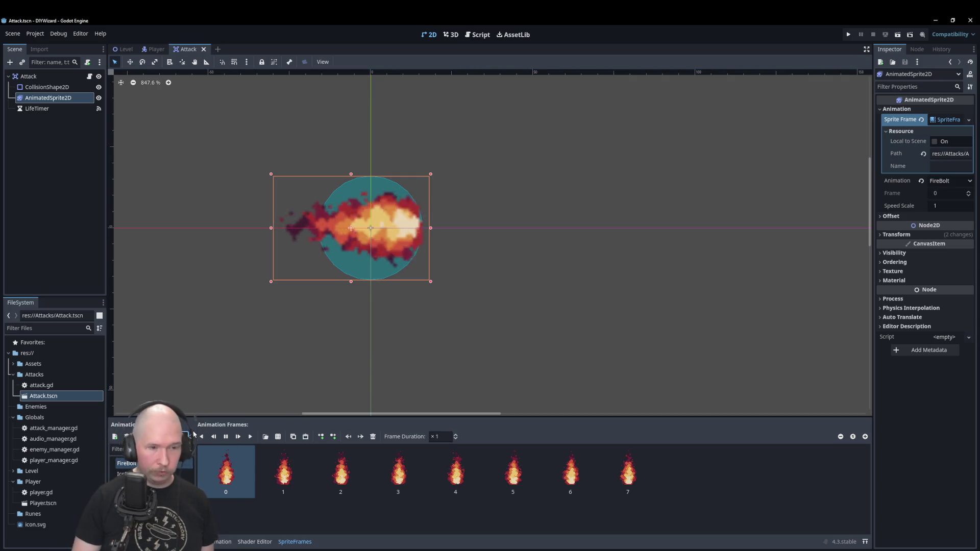
{"action": "left_click", "coordinate": [192, 436]}
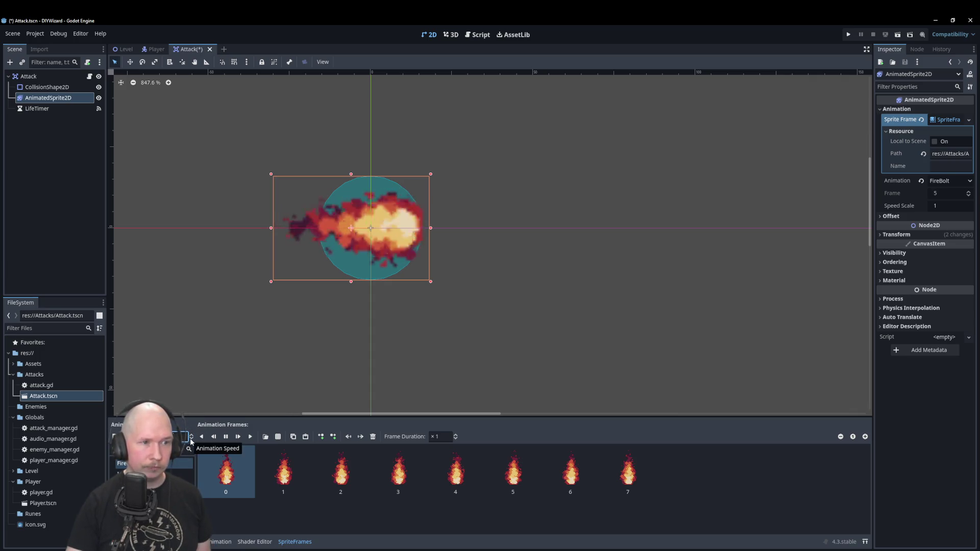
{"action": "left_click", "coordinate": [191, 442]}
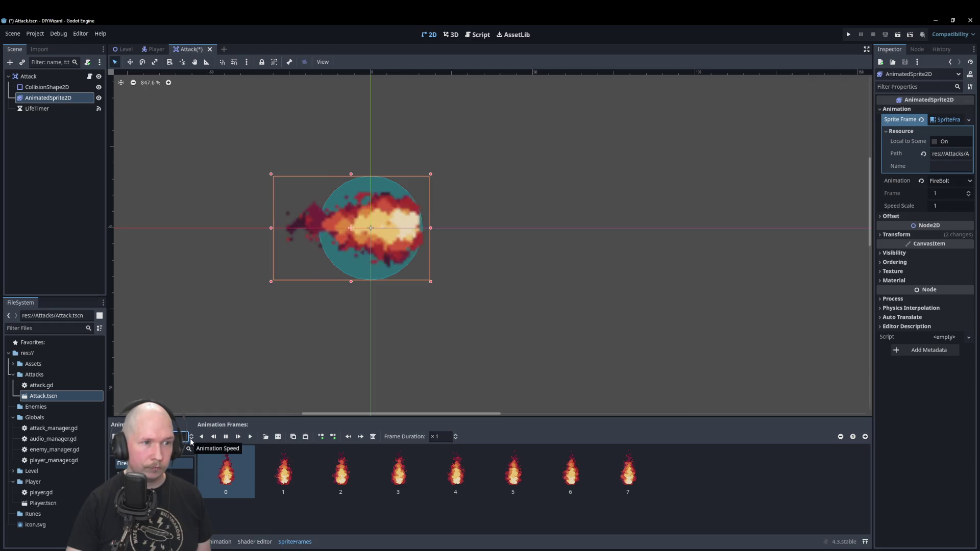
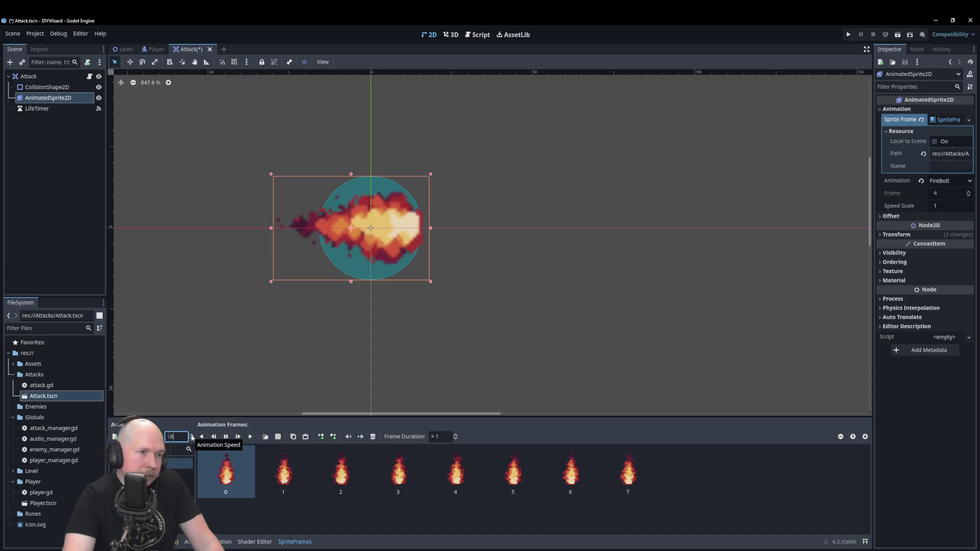
- Speed up FireBolt, set the IceBolt animation to 24 FPS, and save the Attack scene
{"action": "scroll", "coordinate": [192, 438], "scroll_direction": "down", "scroll_amount": 3}
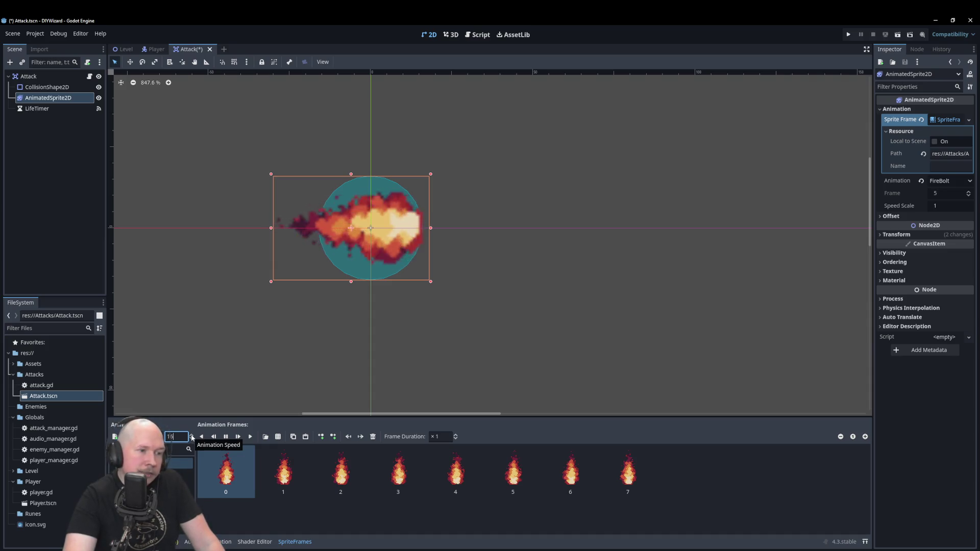
{"action": "scroll", "coordinate": [193, 438], "scroll_direction": "up", "scroll_amount": 10}
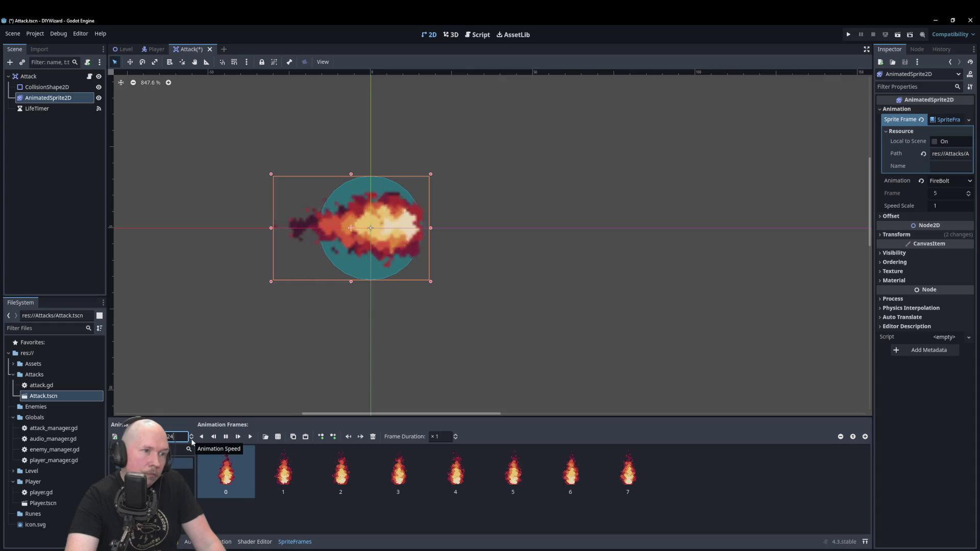
{"action": "left_click", "coordinate": [181, 474]}
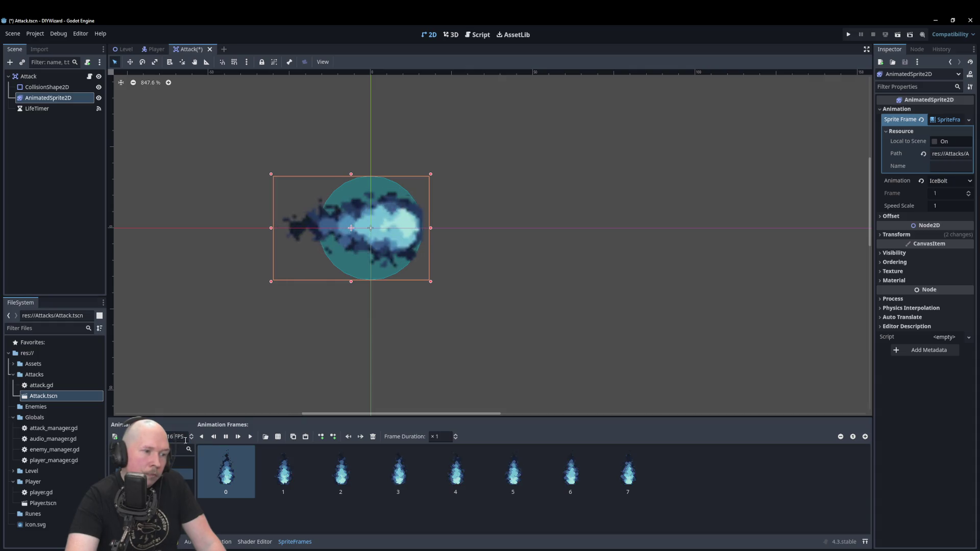
{"action": "left_click", "coordinate": [184, 438]}
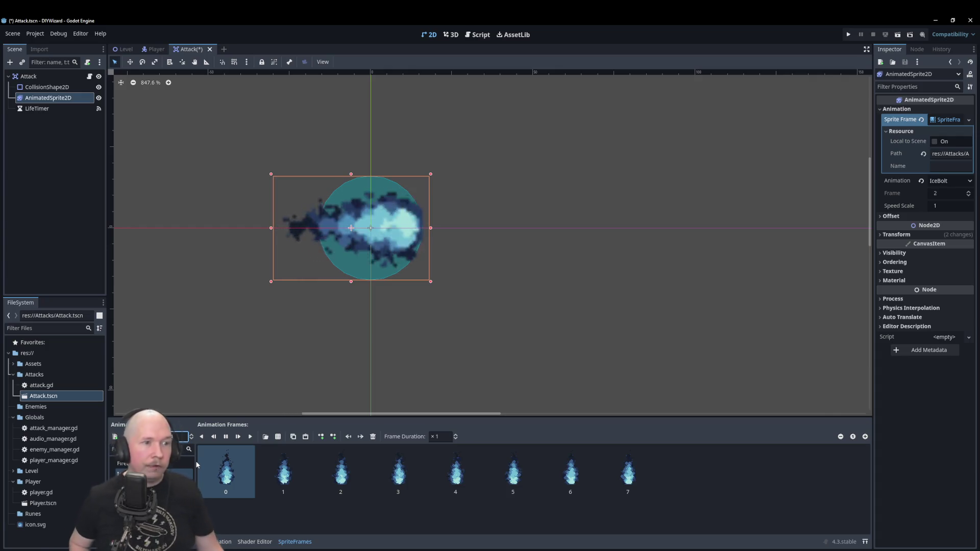
{"action": "type", "text": "24"}
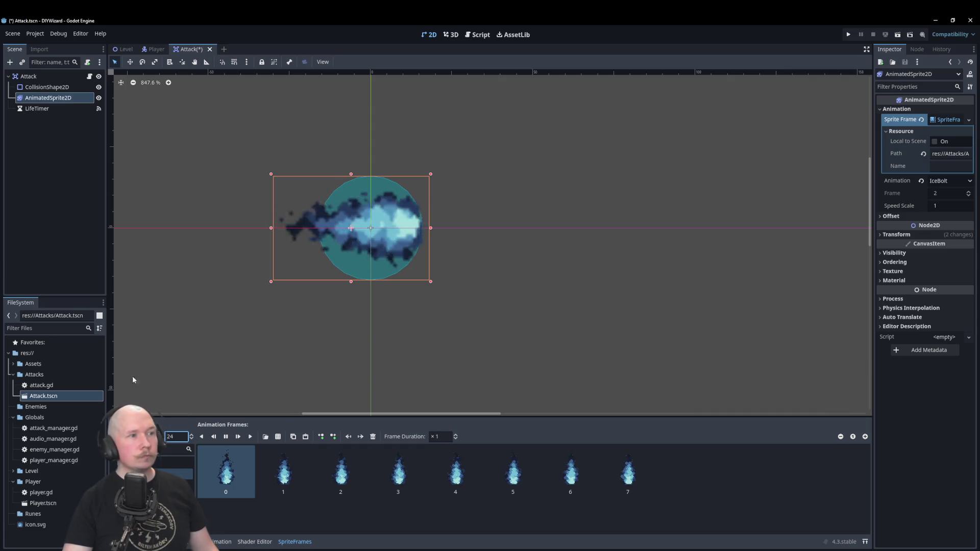
{"action": "left_click", "coordinate": [78, 194]}
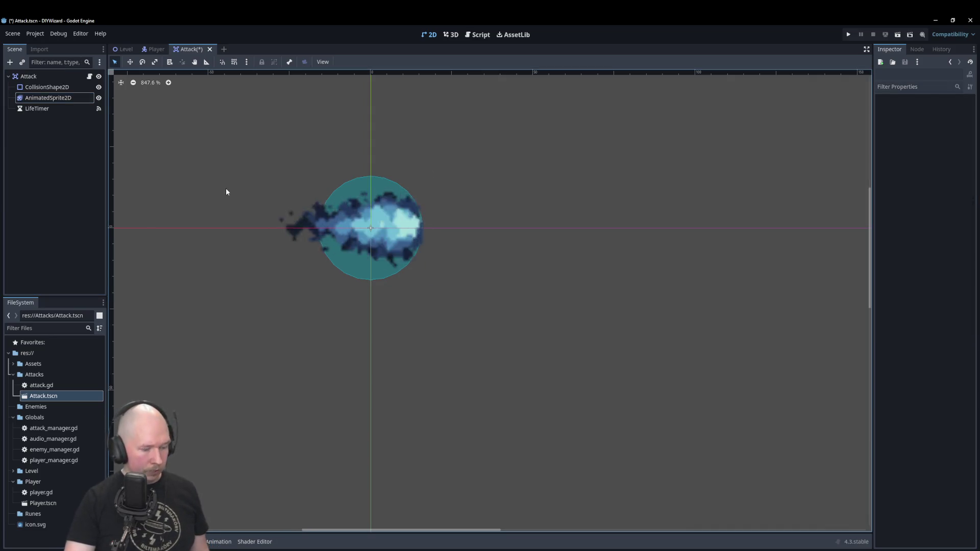
{"action": "key", "text": "ctrl+s"}
- Run the game from the Level scene with F5 and move the player using WASD
{"action": "left_click", "coordinate": [126, 49]}
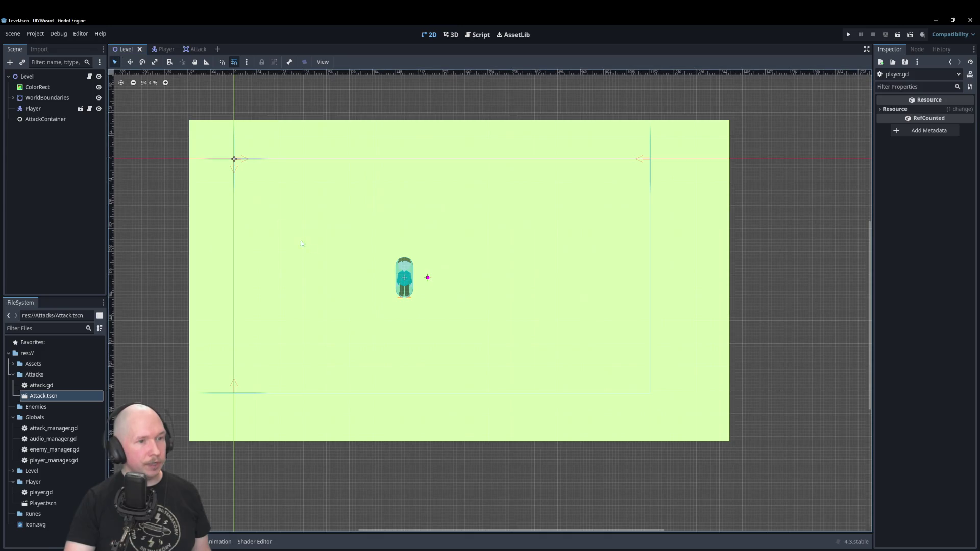
{"action": "key", "text": "F5"}
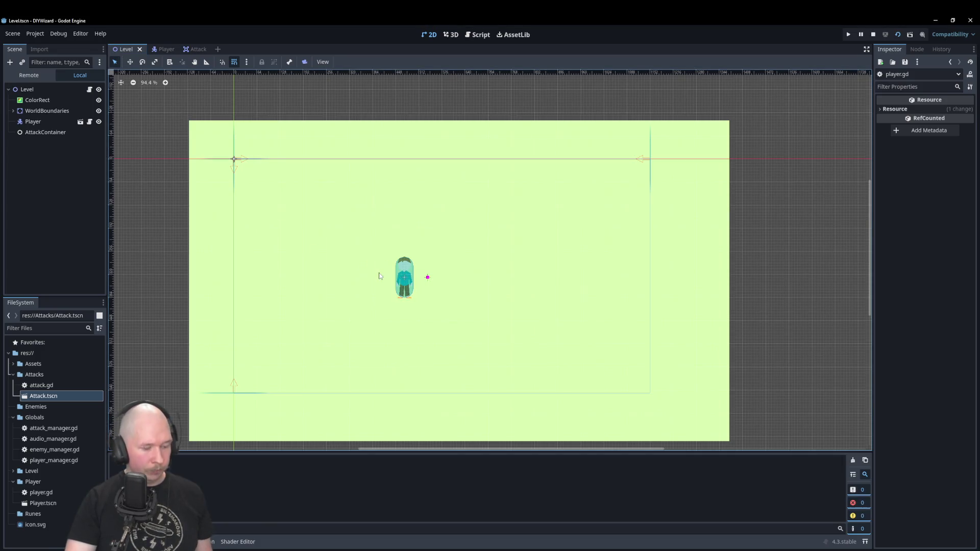
{"action": "key", "text": "d"}
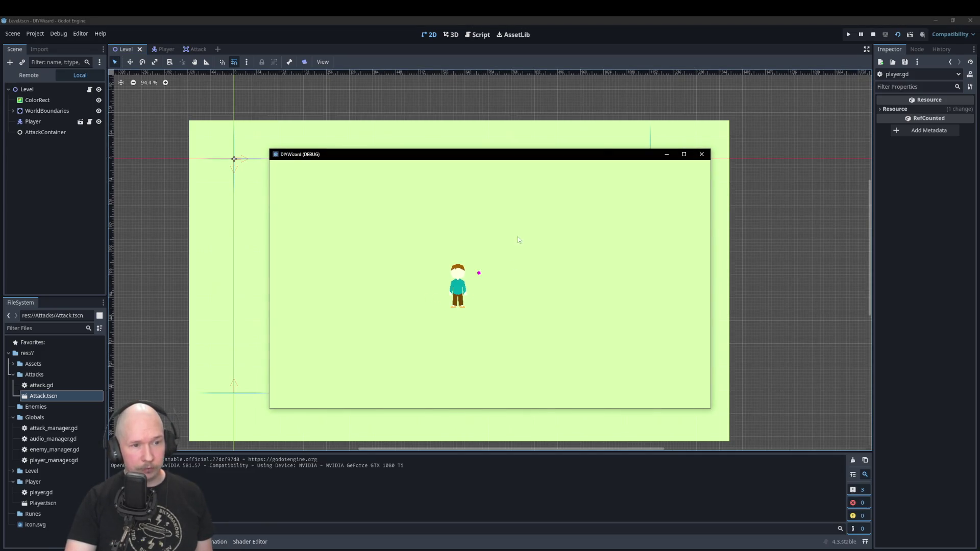
{"action": "key", "text": "s"}
{"action": "key", "text": "a"}
{"action": "key", "text": "w"}
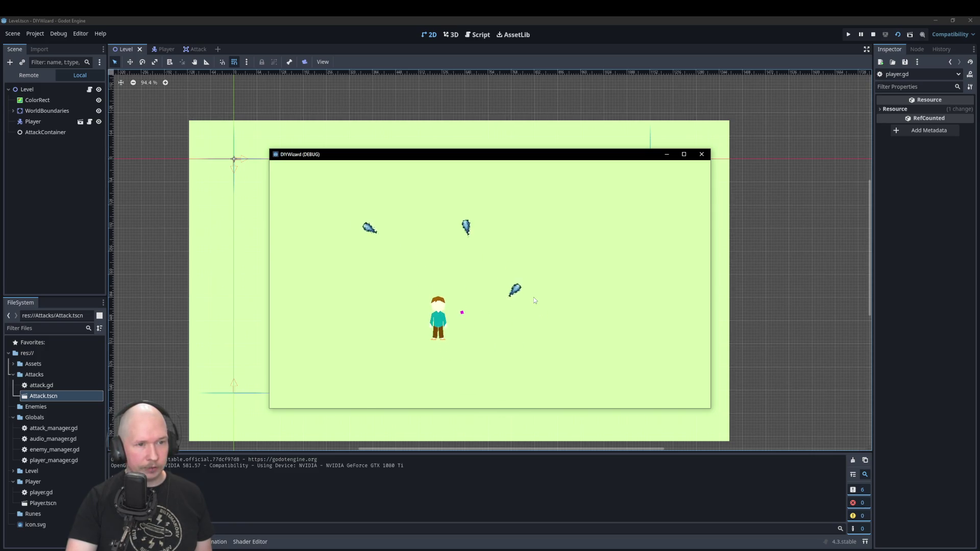
- Keep steering the player around as ice bolts fire, then close the game window
{"action": "key", "text": "a"}
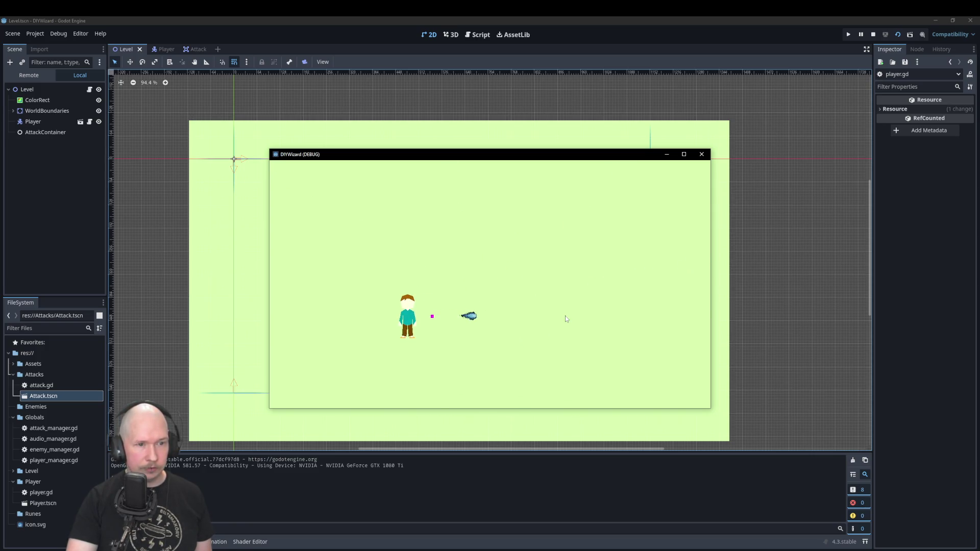
{"action": "key", "text": "d"}
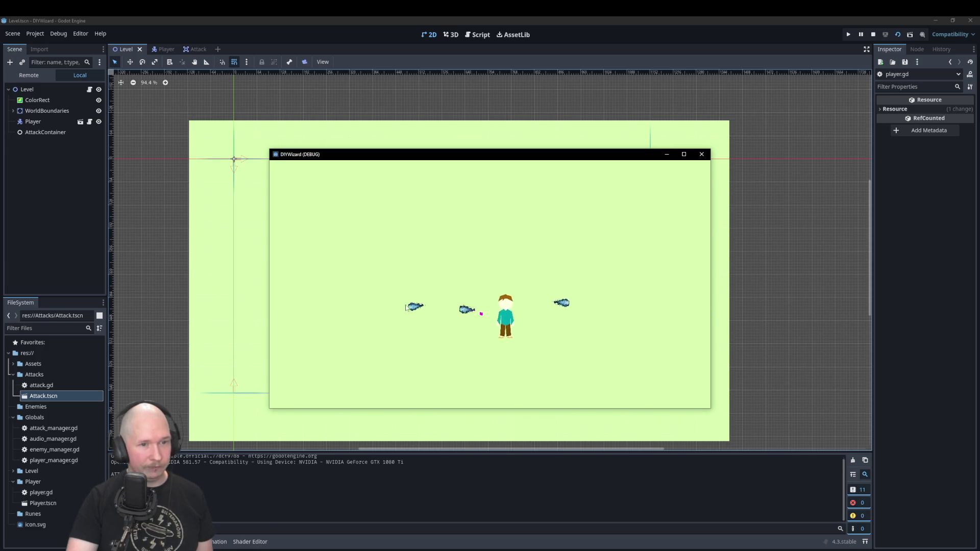
{"action": "key", "text": "s"}
{"action": "key", "text": "d"}
{"action": "key", "text": "w"}
{"action": "key", "text": "a"}
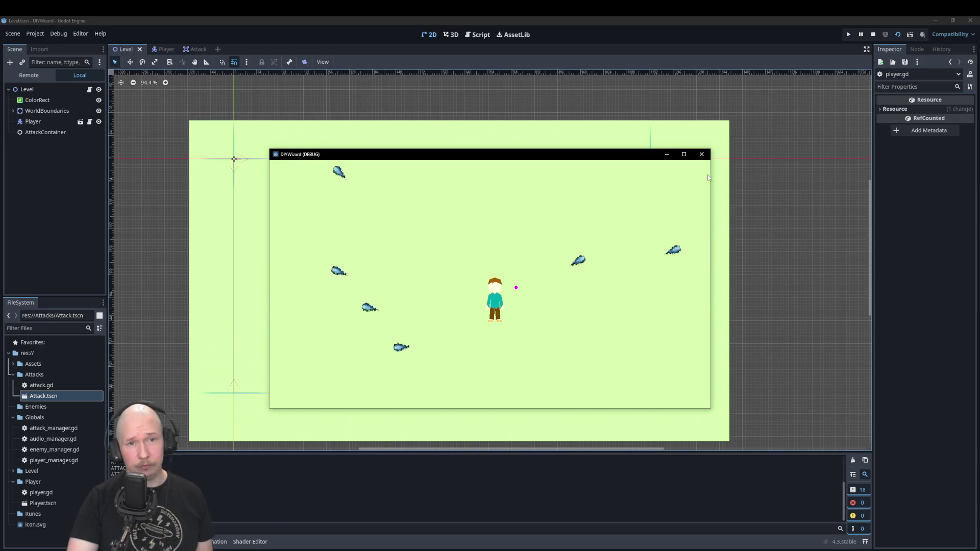
{"action": "left_click", "coordinate": [702, 154]}
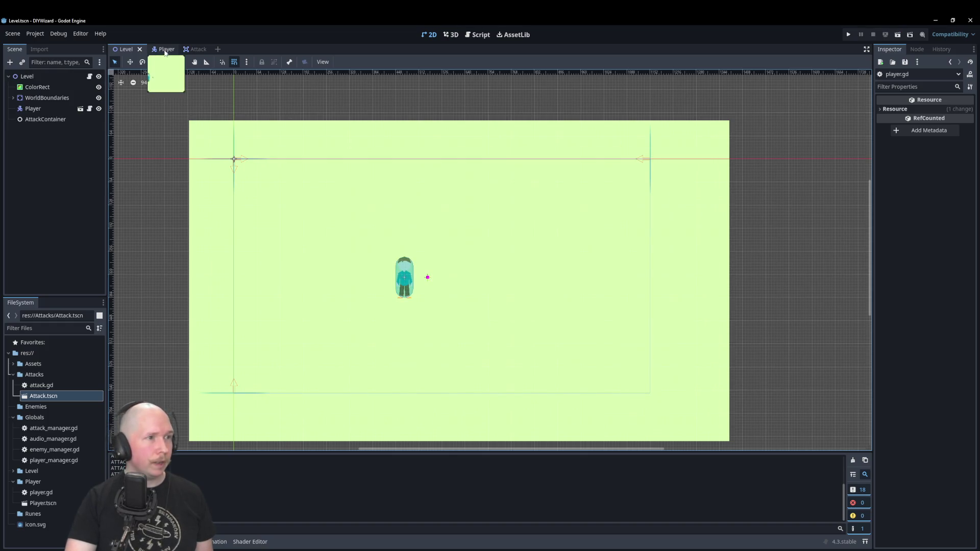
- Open player.gd from the Player scene and delete the print("ATTACK!") debug line
{"action": "left_click", "coordinate": [162, 49]}
{"action": "left_click", "coordinate": [482, 36]}
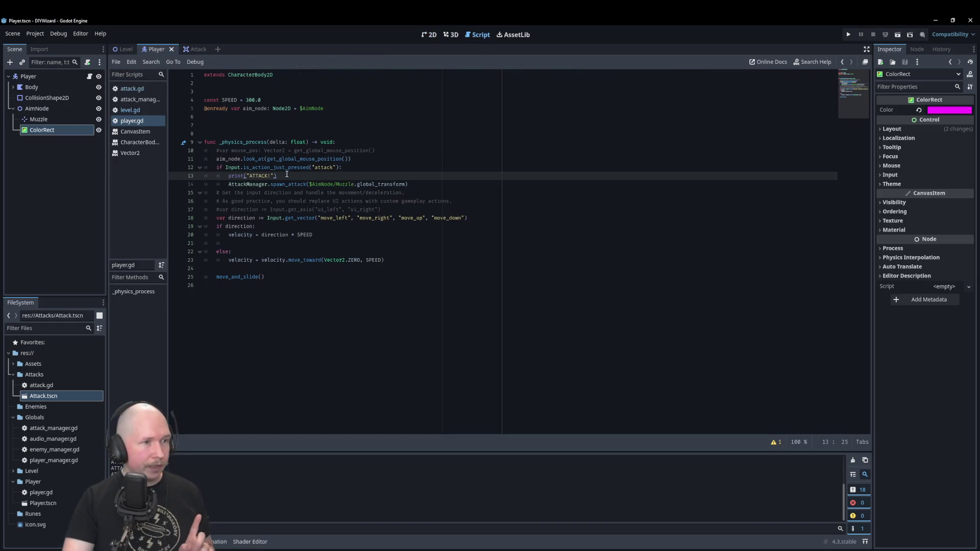
{"action": "left_click_drag", "start_coordinate": [287, 174], "coordinate": [217, 175]}
{"action": "key", "text": "BackSpace"}
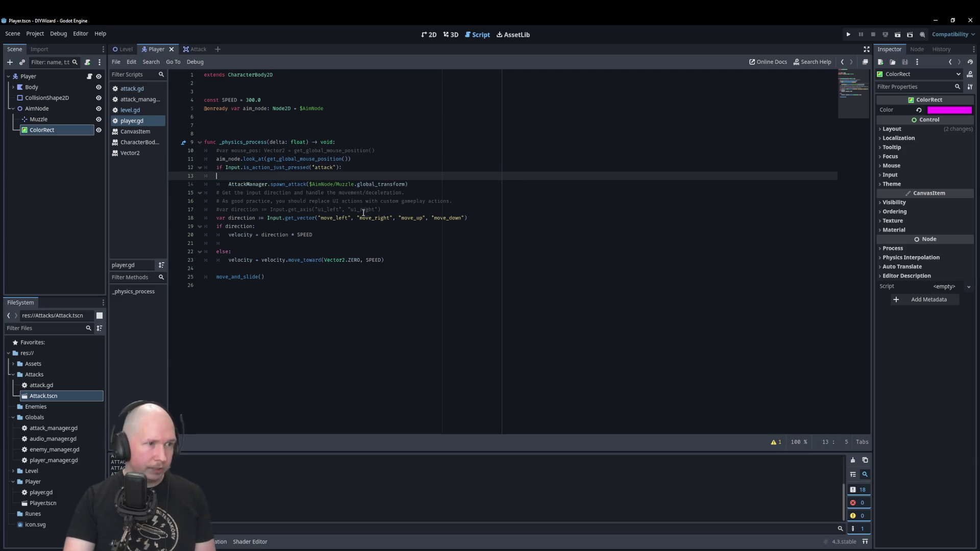
{"action": "key", "text": "BackSpace"}
{"action": "key", "text": "BackSpace"}
- Add a blank line after the attack spawn code and delete the stale commented-out lines
{"action": "left_click", "coordinate": [427, 174]}
{"action": "key", "text": "Return"}
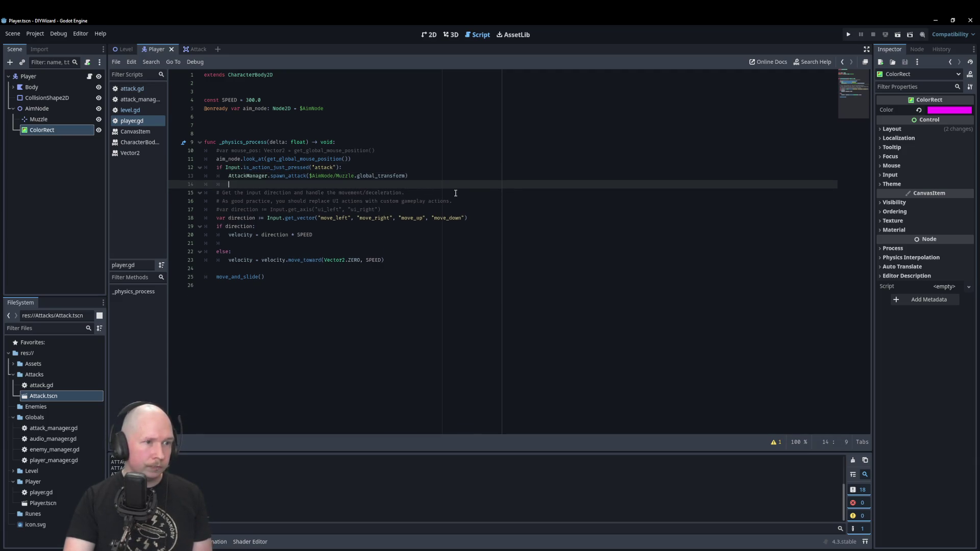
{"action": "mouse_move", "coordinate": [382, 210]}
{"action": "left_mouse_down"}
{"action": "mouse_move", "coordinate": [156, 211]}
{"action": "mouse_move", "coordinate": [160, 198]}
{"action": "left_mouse_up"}
{"action": "key", "text": "BackSpace"}
{"action": "key", "text": "BackSpace"}
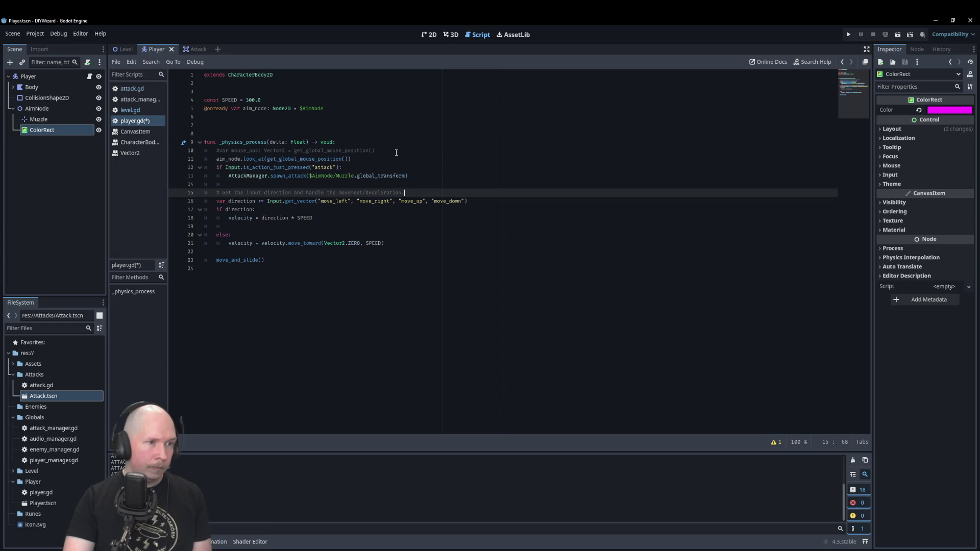
{"action": "mouse_move", "coordinate": [396, 153]}
{"action": "left_mouse_down"}
{"action": "mouse_move", "coordinate": [215, 160]}
{"action": "mouse_move", "coordinate": [204, 151]}
{"action": "left_mouse_up"}
{"action": "key", "text": "BackSpace"}
{"action": "type", "text": "#"}
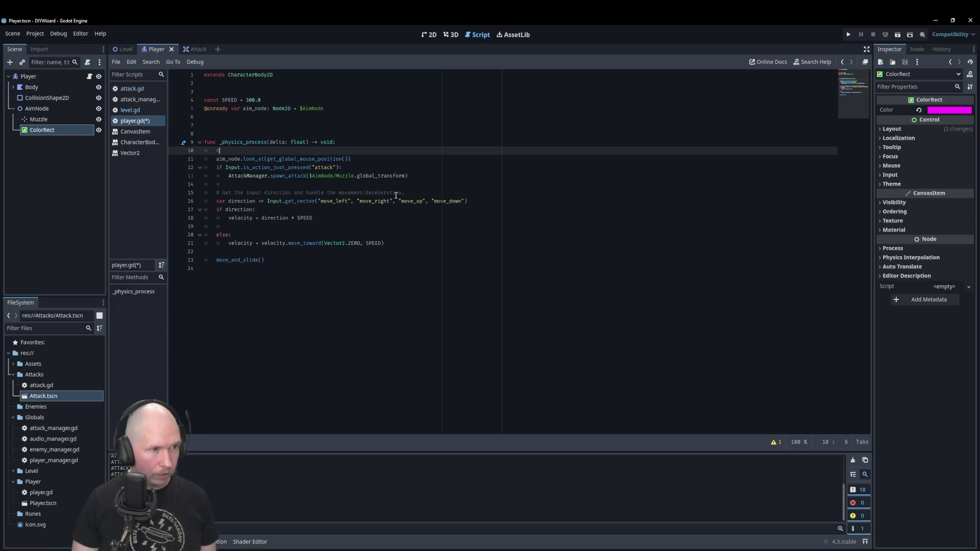
- Add the comment 'Handle aiming by rotating AimNode towards Mouse position' and save player.gd
{"action": "type", "text": " Ha"}
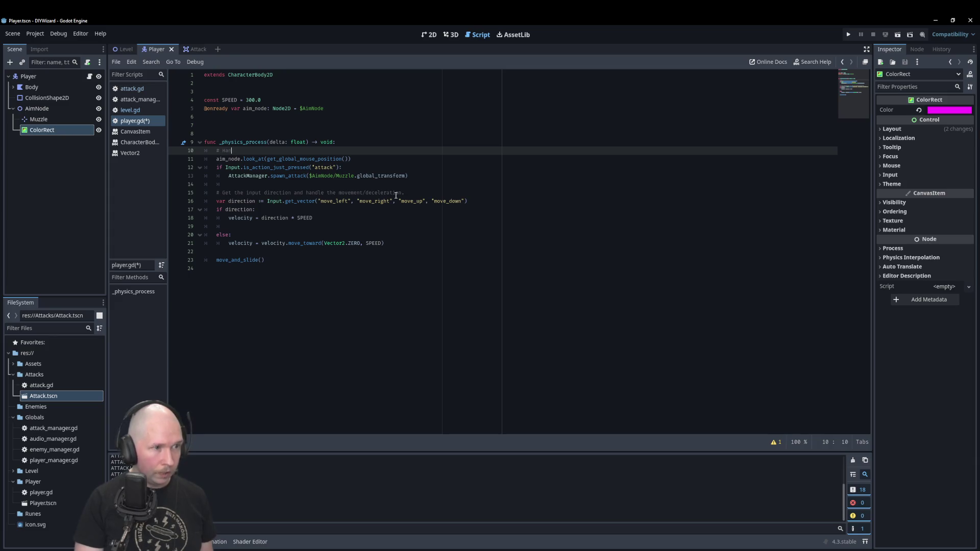
{"action": "type", "text": "ndle aiming by "}
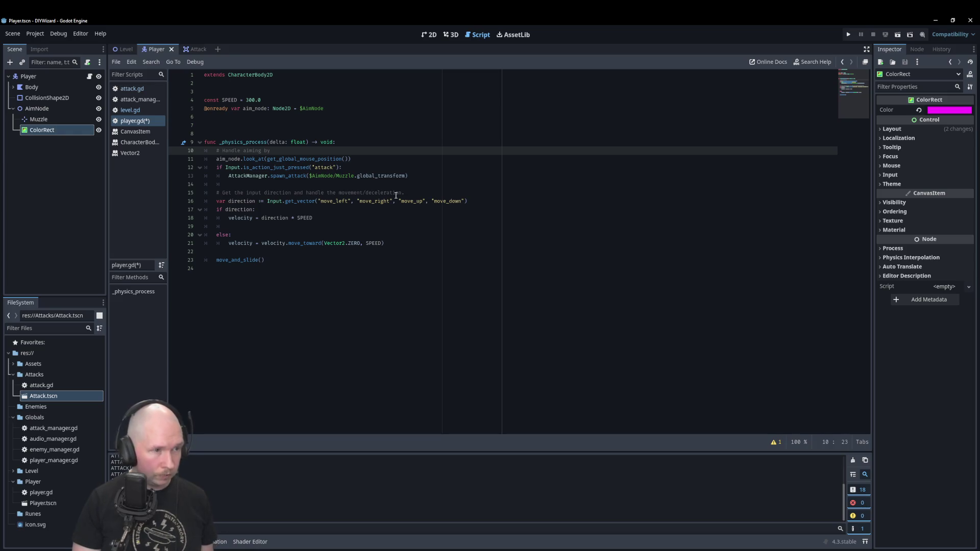
{"action": "type", "text": "rotating "}
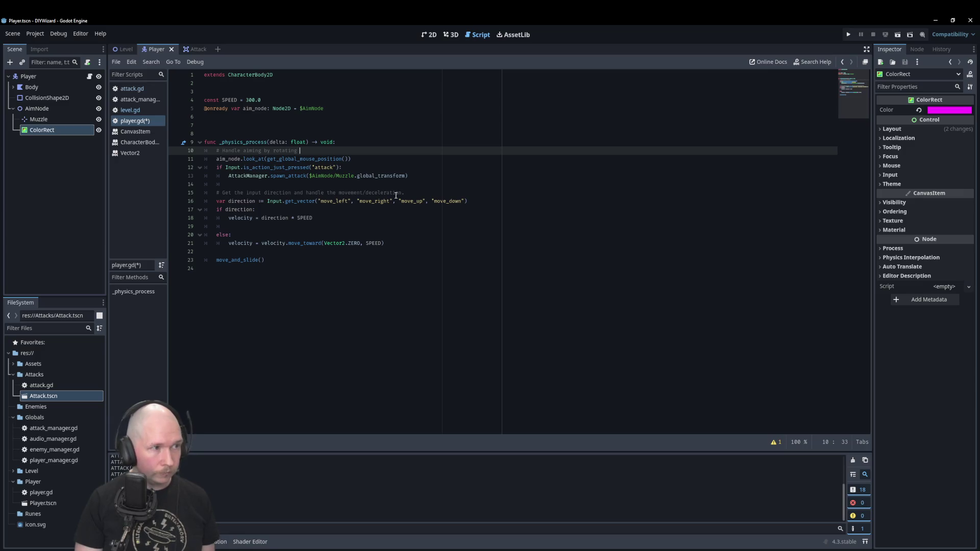
{"action": "type", "text": "AimNo"}
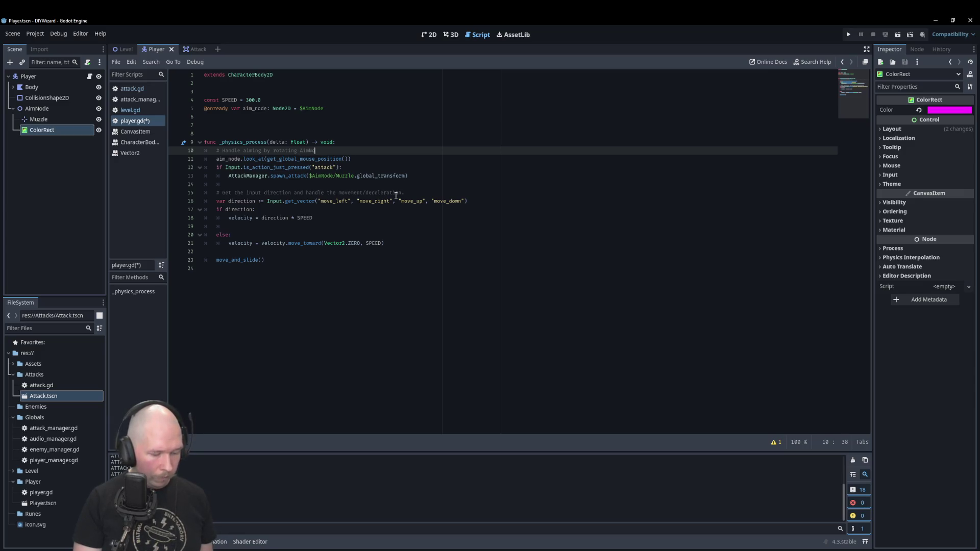
{"action": "type", "text": "de towards Mouse "}
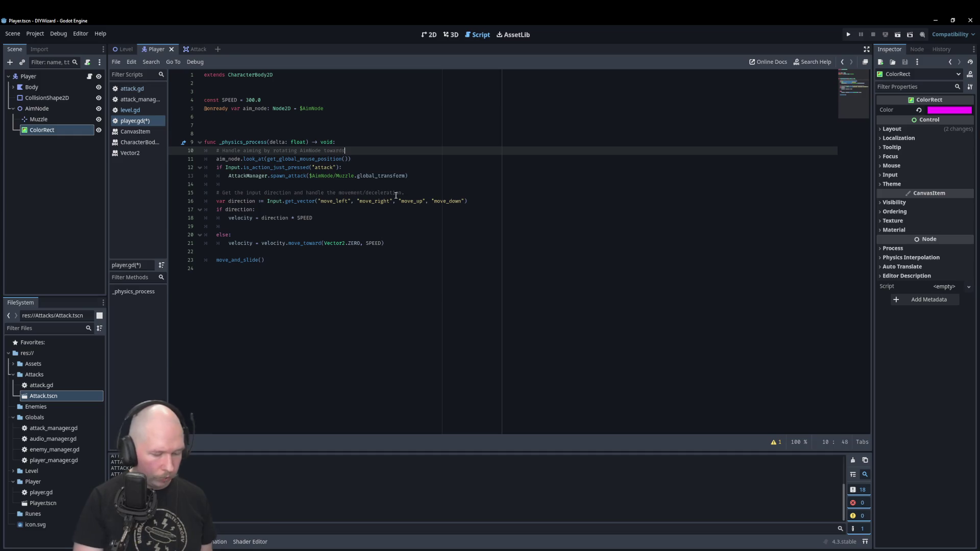
{"action": "type", "text": "position"}
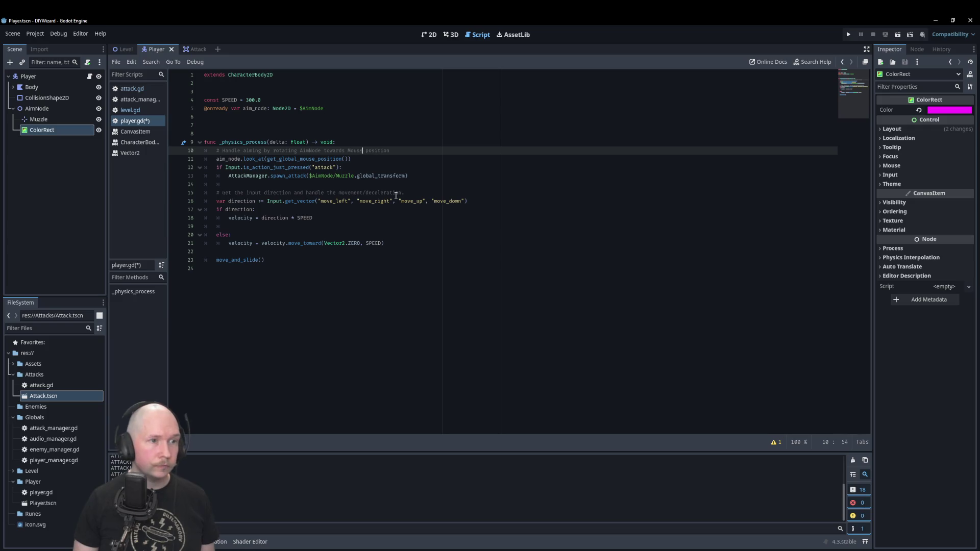
{"action": "left_click", "coordinate": [424, 299]}
{"action": "key", "text": "ctrl+s"}
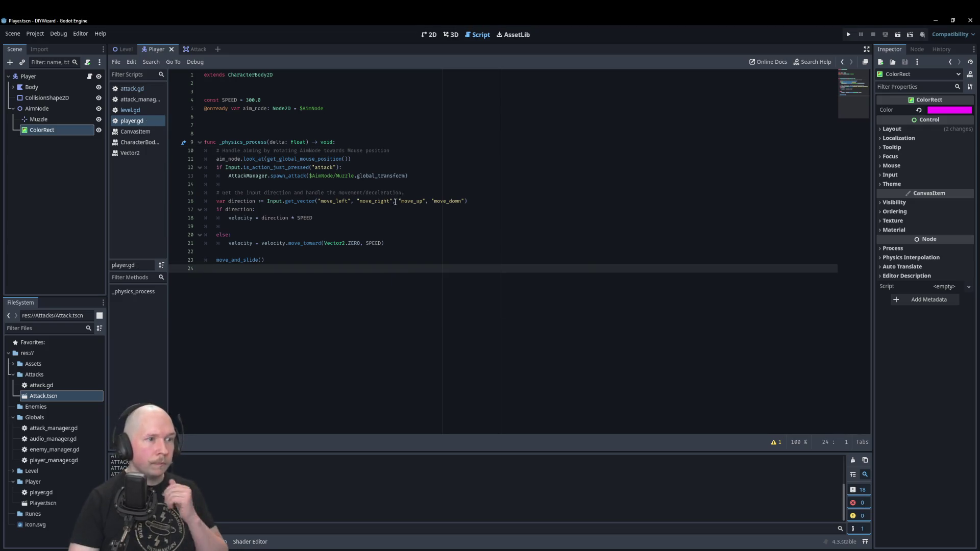
- Fix the indentation of the blank line 14 and save player.gd again
{"action": "left_click", "coordinate": [253, 184]}
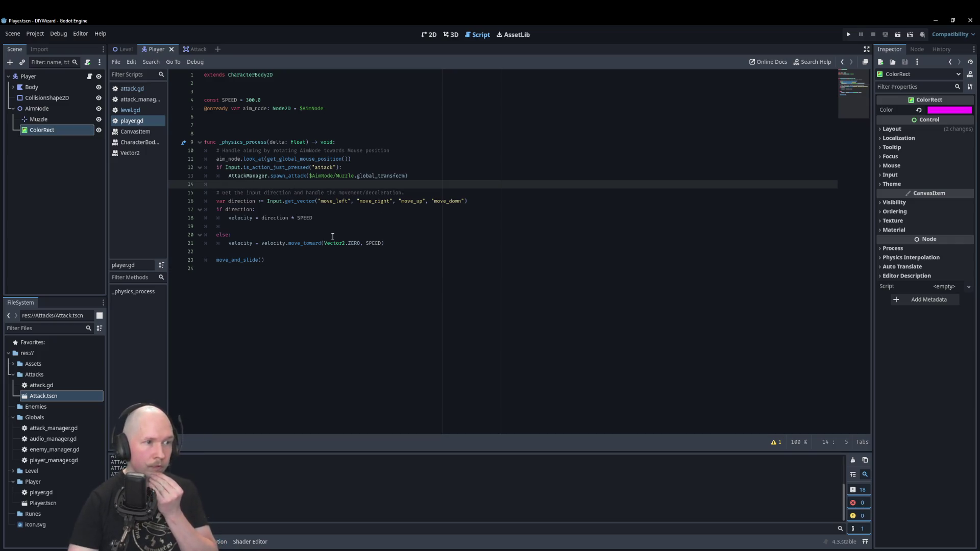
{"action": "key", "text": "BackSpace"}
{"action": "key", "text": "ctrl+s"}
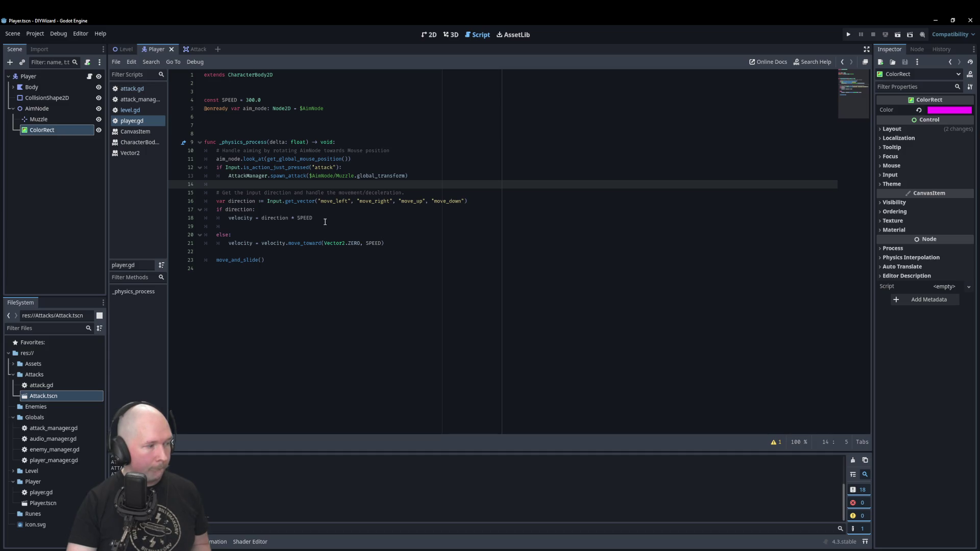
{"action": "left_click", "coordinate": [199, 50]}
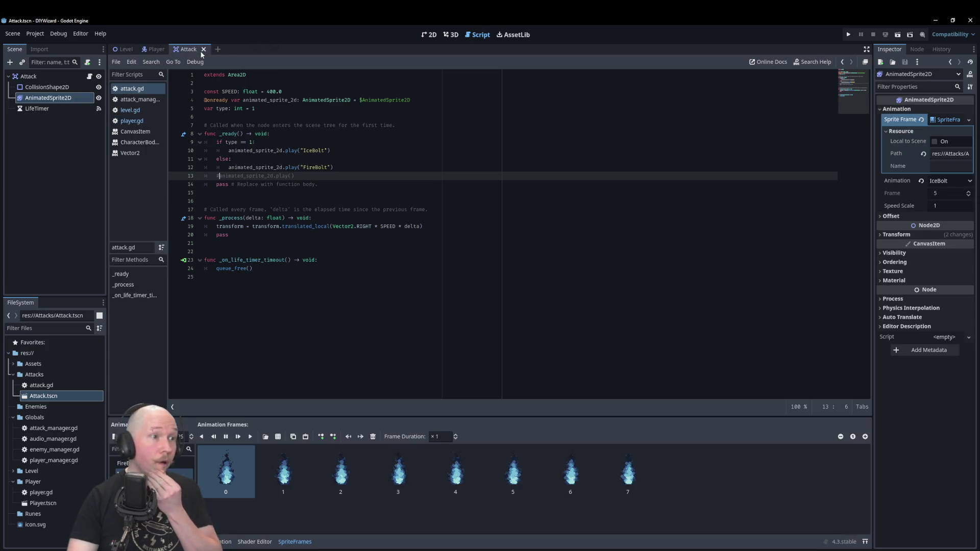
- Connect the Attack node's body_entered signal to a new handler in attack.gd
{"action": "left_click", "coordinate": [431, 35]}
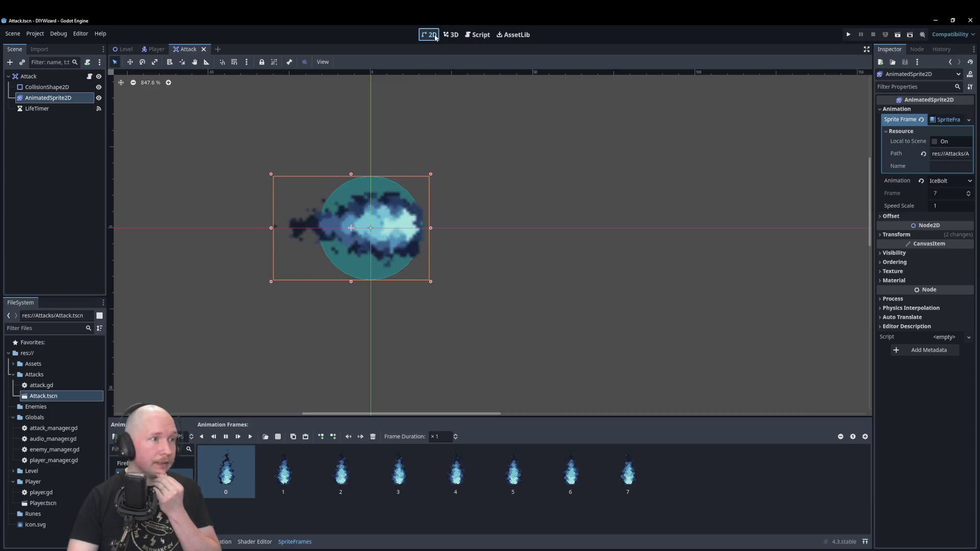
{"action": "left_click", "coordinate": [51, 77]}
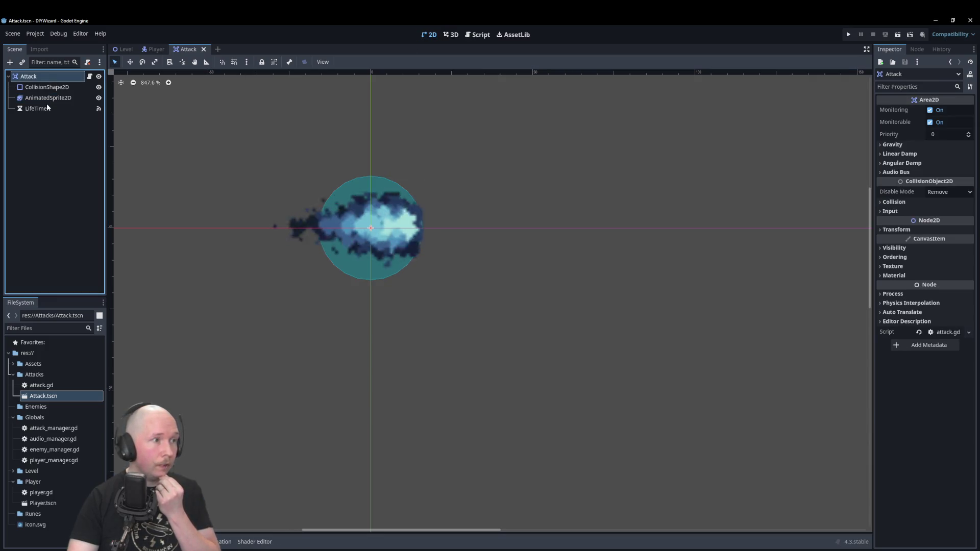
{"action": "left_click", "coordinate": [918, 49]}
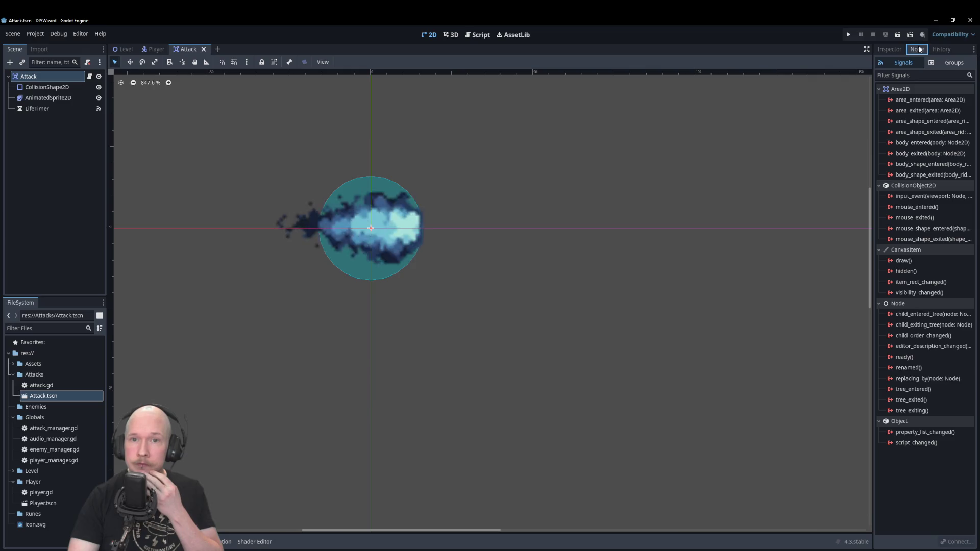
{"action": "double_click", "coordinate": [915, 144]}
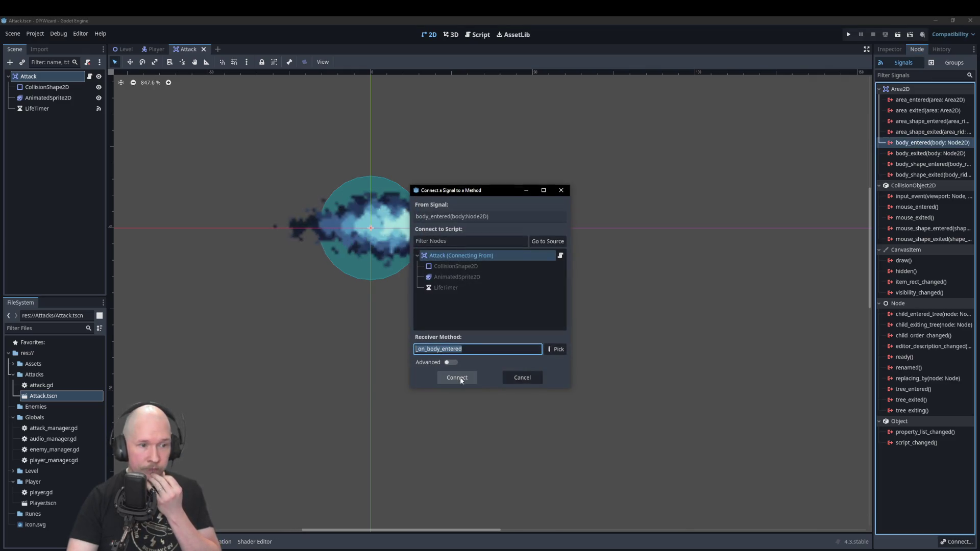
{"action": "left_click", "coordinate": [457, 378]}
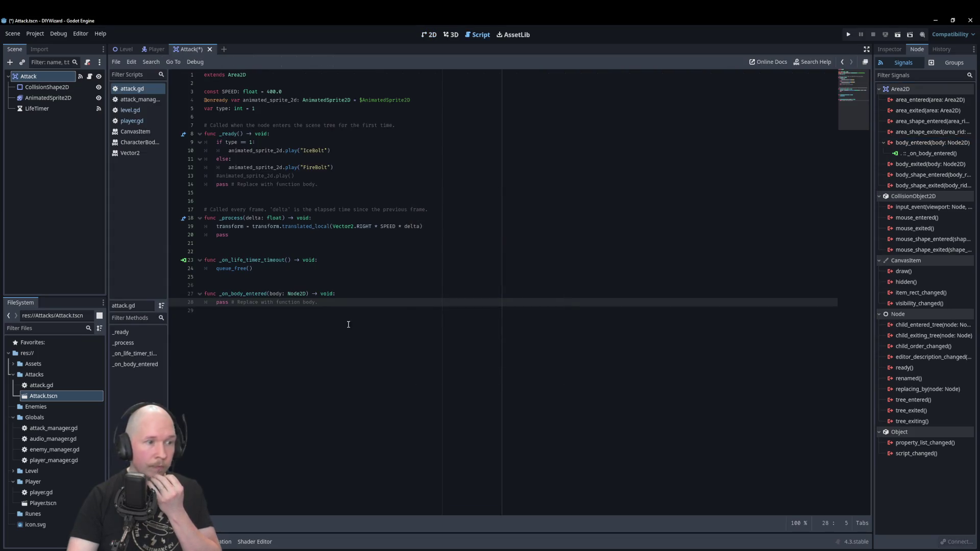
- Write if body.is_in_group("enemy"): print("Enemy Hit") in the handler and save
{"action": "key", "text": "Return"}
{"action": "type", "text": "if bo"}
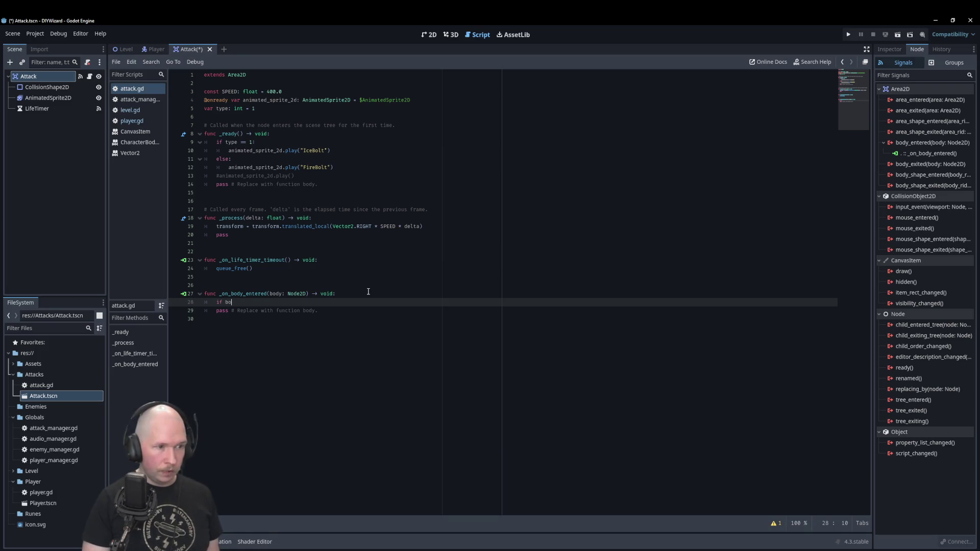
{"action": "type", "text": "dy"}
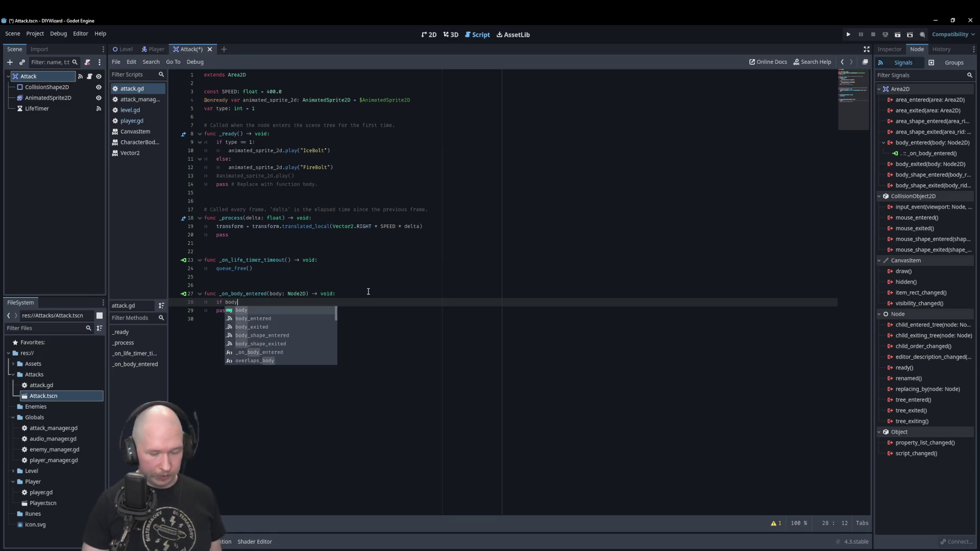
{"action": "type", "text": ":"}
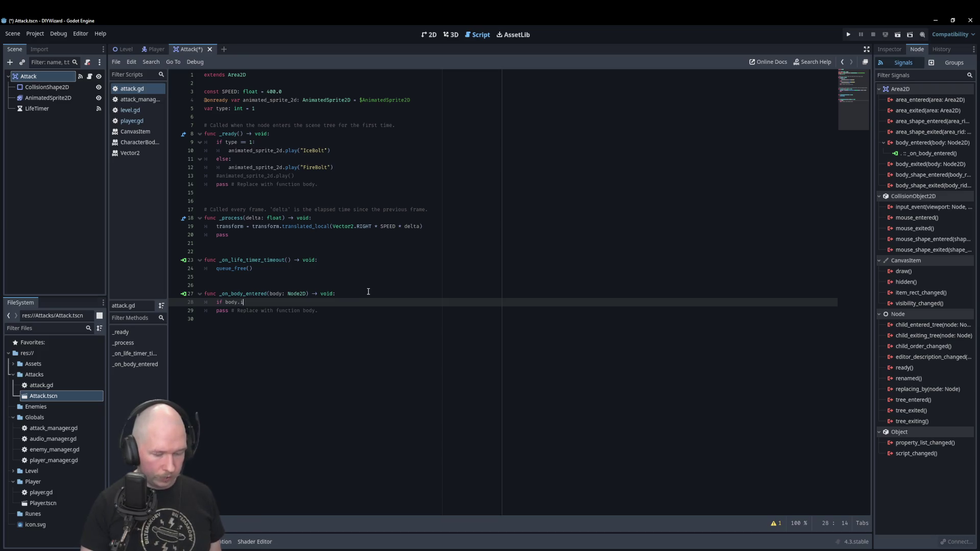
{"action": "type", "text": "s_in_g"}
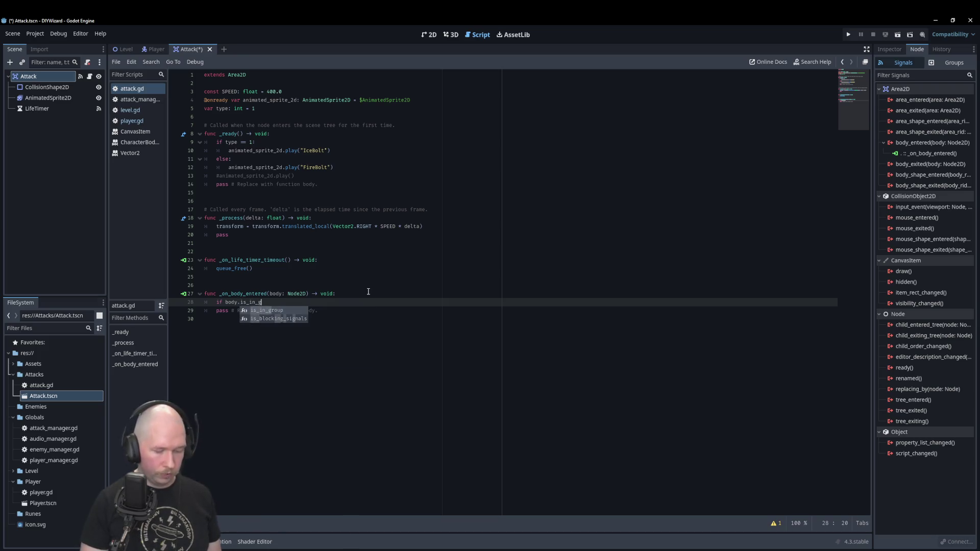
{"action": "type", "text": "roup("}
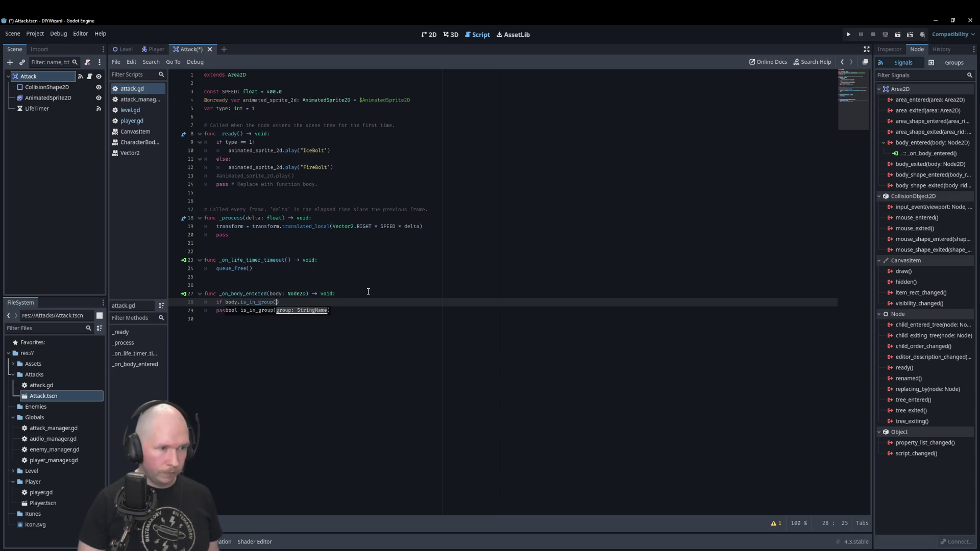
{"action": "type", "text": "\"ene"}
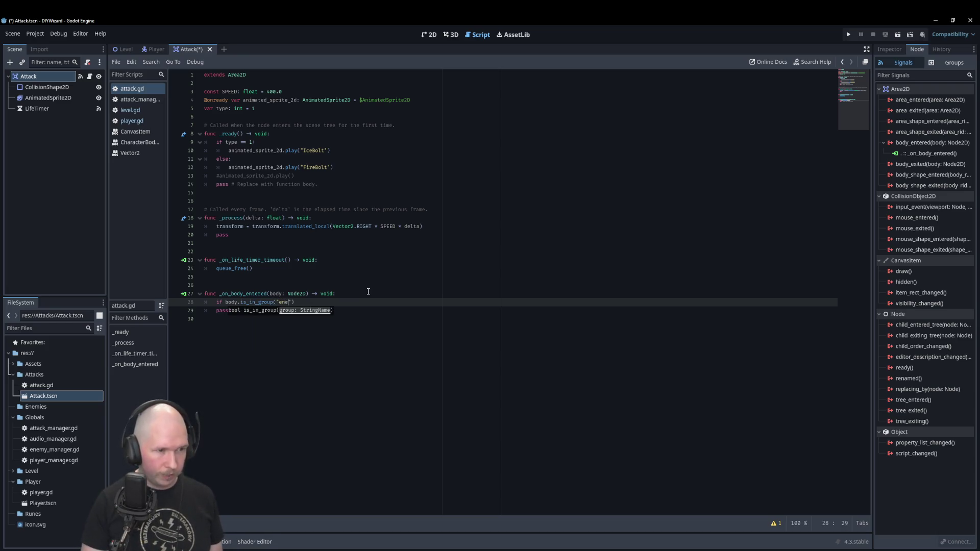
{"action": "type", "text": "my\")"}
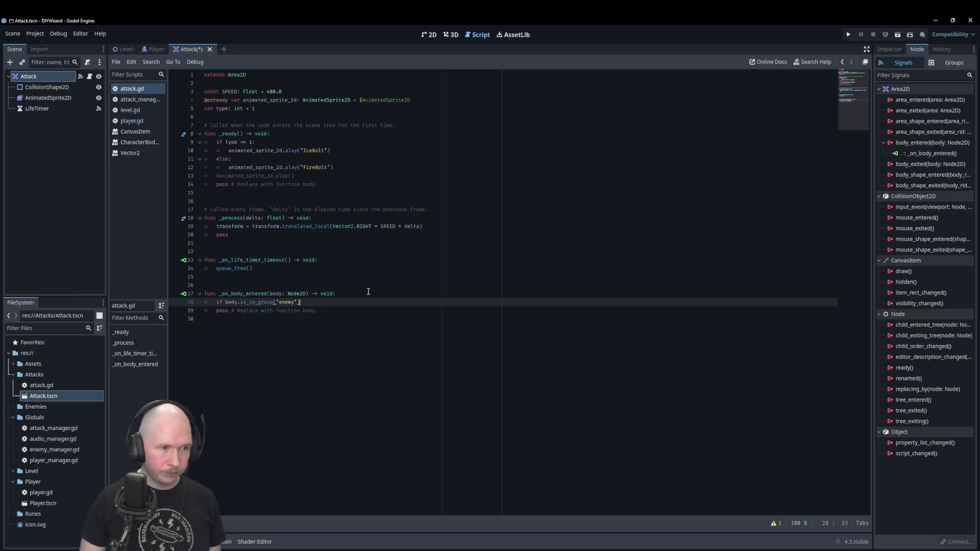
{"action": "type", "text": ":"}
{"action": "key", "text": "Return"}
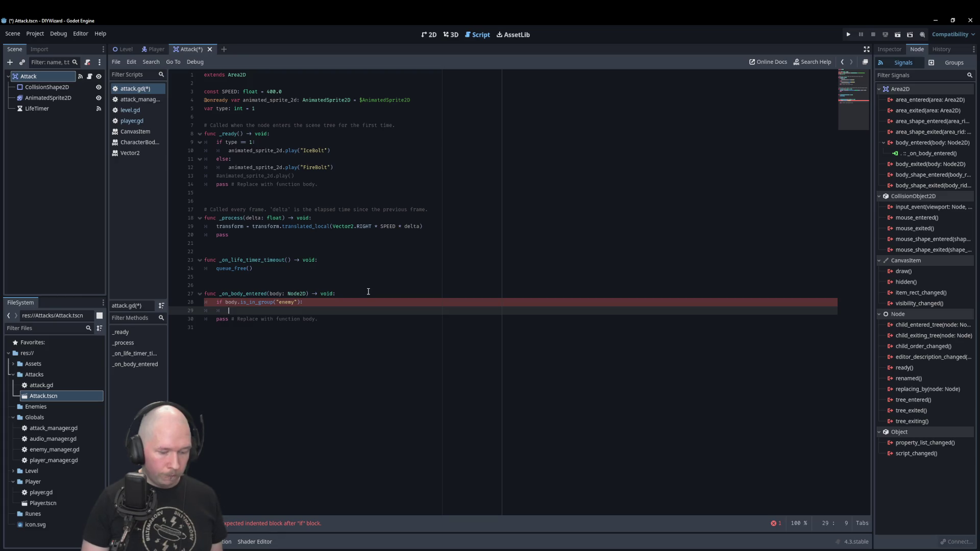
{"action": "type", "text": "print(\""}
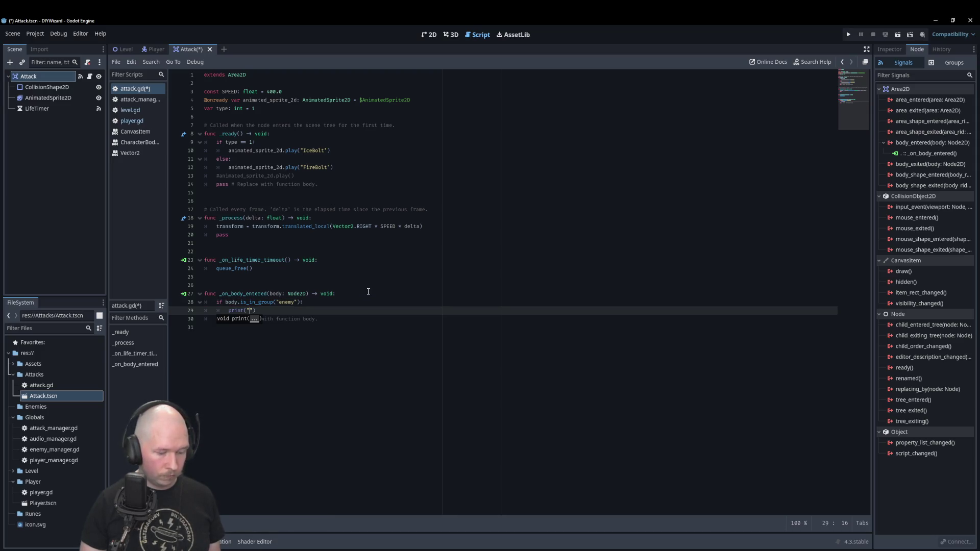
{"action": "type", "text": "Enemmy Hji"}
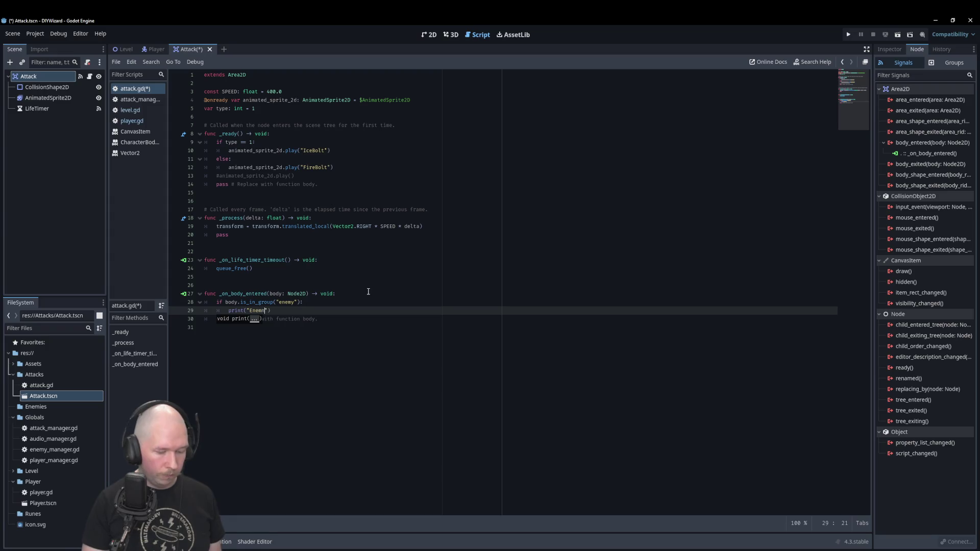
{"action": "key", "text": "BackSpace"}
{"action": "key", "text": "BackSpace"}
{"action": "type", "text": "it"}
{"action": "key", "text": "Left"}
{"action": "key", "text": "Left"}
{"action": "key", "text": "Left"}
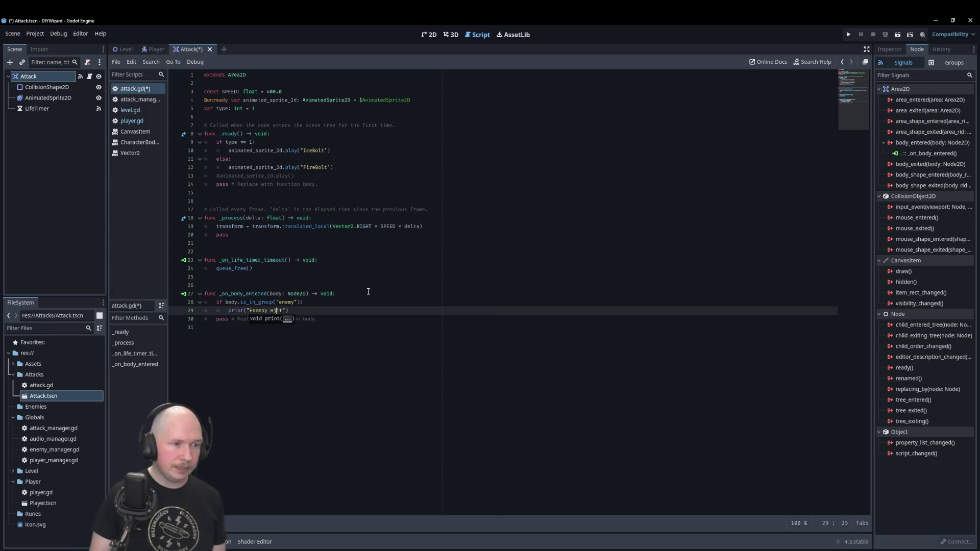
{"action": "key", "text": "Left"}
{"action": "key", "text": "Left"}
{"action": "key", "text": "BackSpace"}
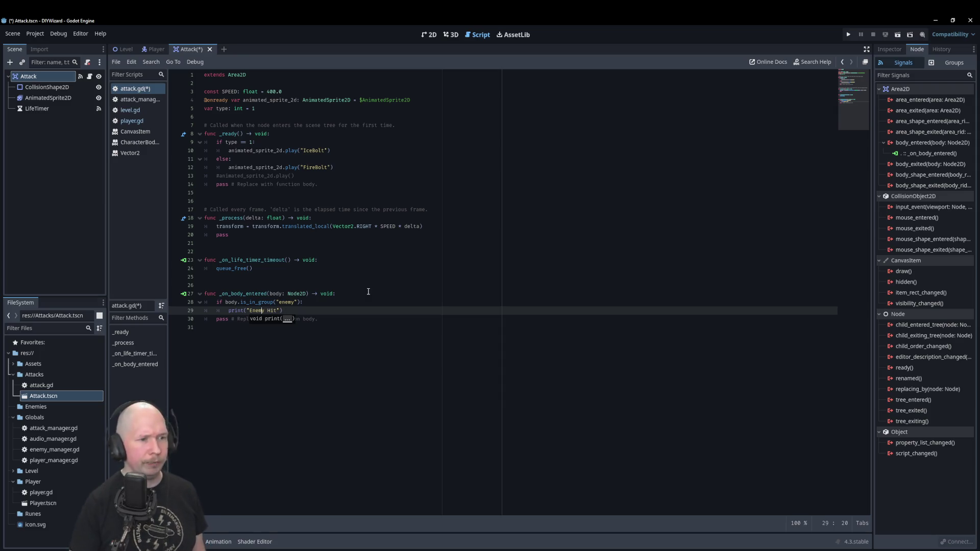
{"action": "left_click", "coordinate": [380, 285]}
{"action": "key", "text": "ctrl+s"}
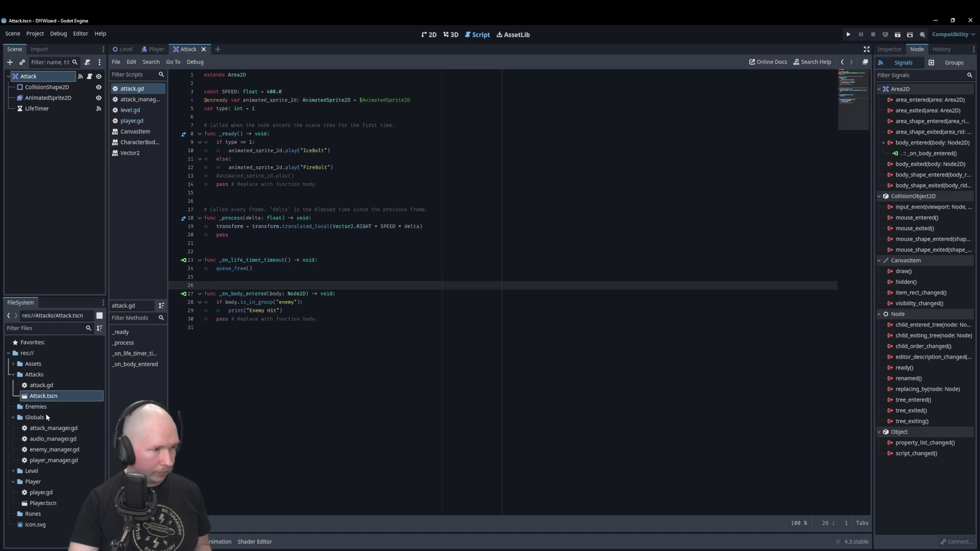
{"action": "left_click", "coordinate": [46, 407]}
{"action": "right_click", "coordinate": [46, 407]}
- Create a scene named Enemy in the Enemies folder with a CharacterBody2D root node
{"action": "mouse_move", "coordinate": [78, 390]}
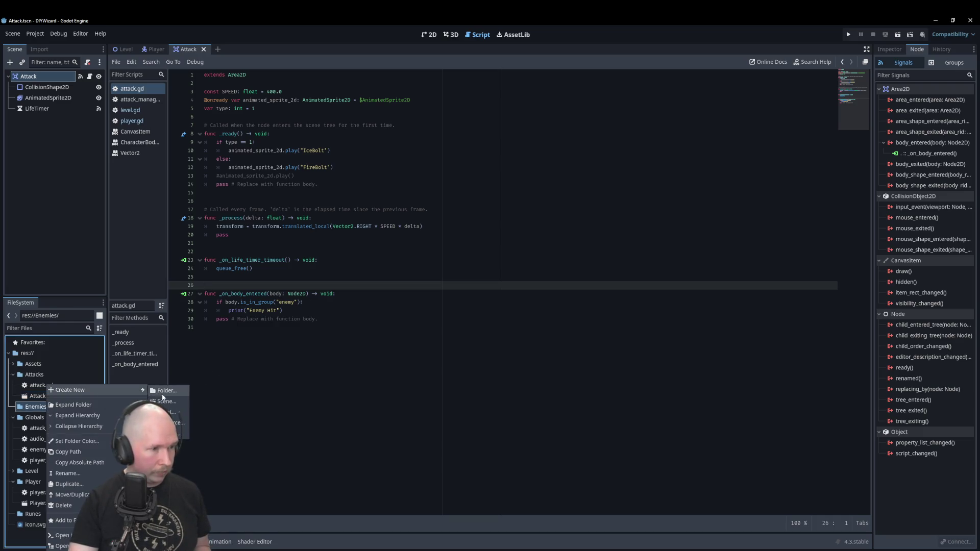
{"action": "left_click", "coordinate": [163, 397]}
{"action": "left_click", "coordinate": [558, 274]}
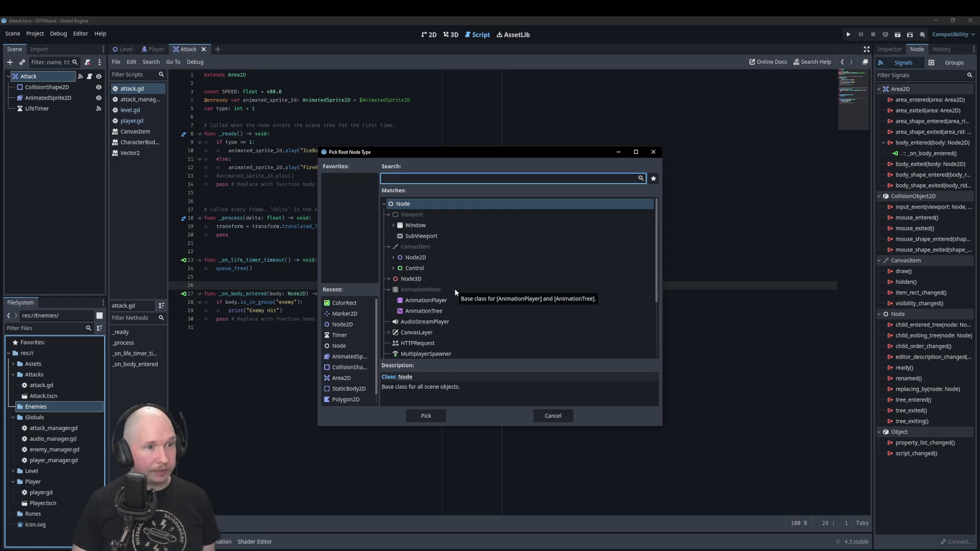
{"action": "type", "text": "chara"}
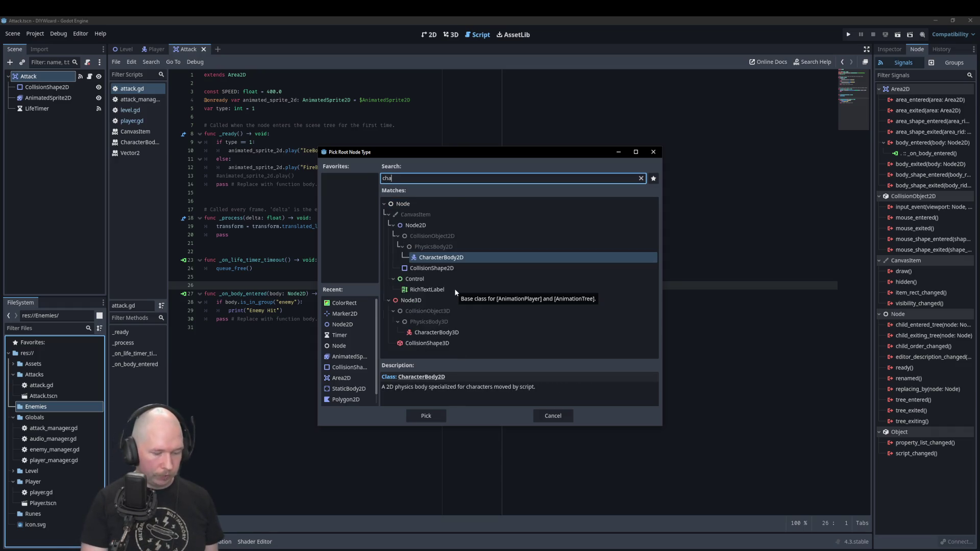
{"action": "left_click", "coordinate": [426, 416]}
{"action": "left_click", "coordinate": [499, 286]}
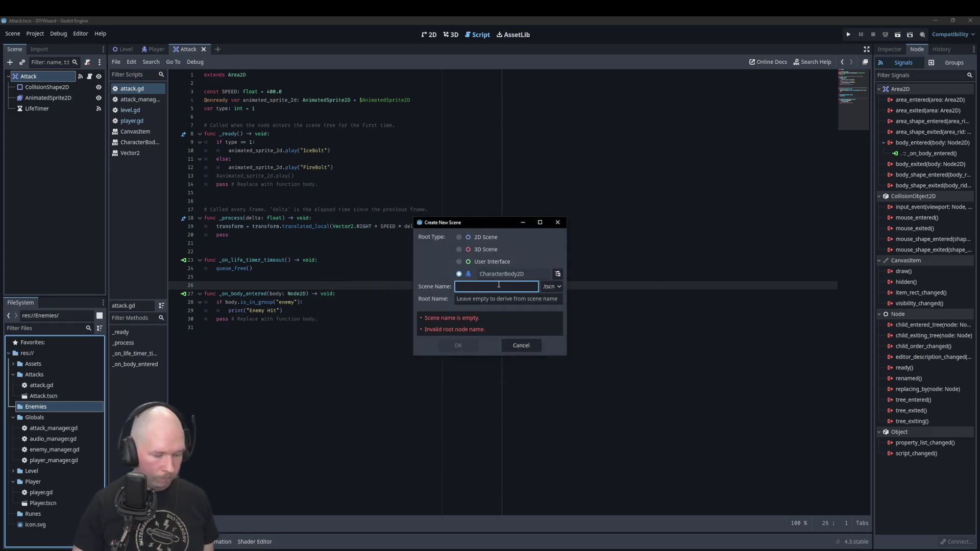
{"action": "type", "text": "Enemy"}
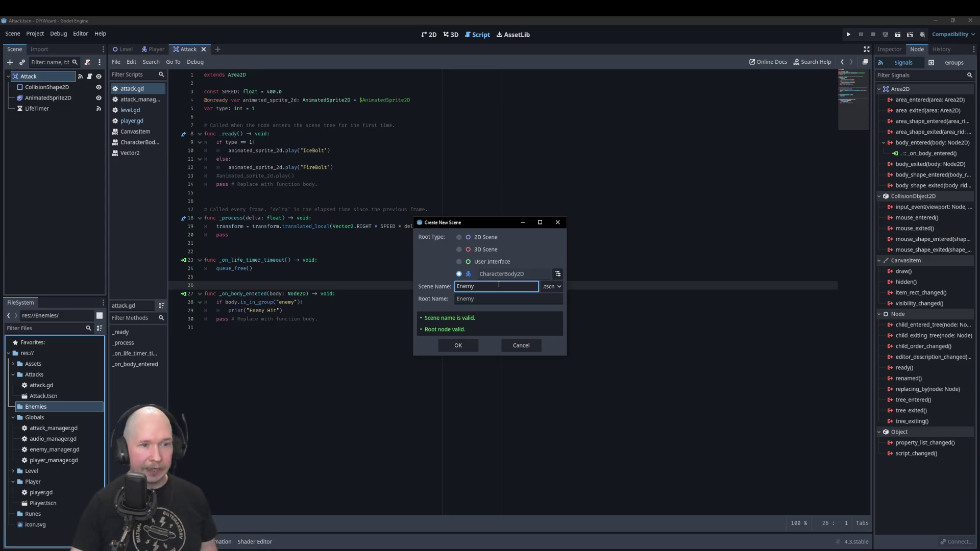
{"action": "left_click", "coordinate": [459, 345]}
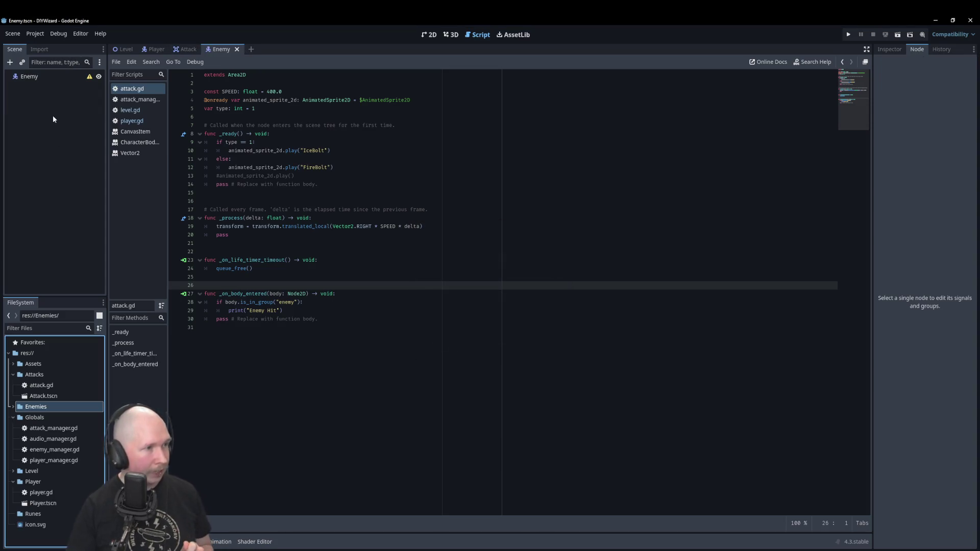
{"action": "left_click", "coordinate": [47, 76]}
{"action": "right_click", "coordinate": [47, 75]}
- Add a ColorRect child to Enemy and centre it on the origin with grid snapping on
{"action": "left_click", "coordinate": [56, 81]}
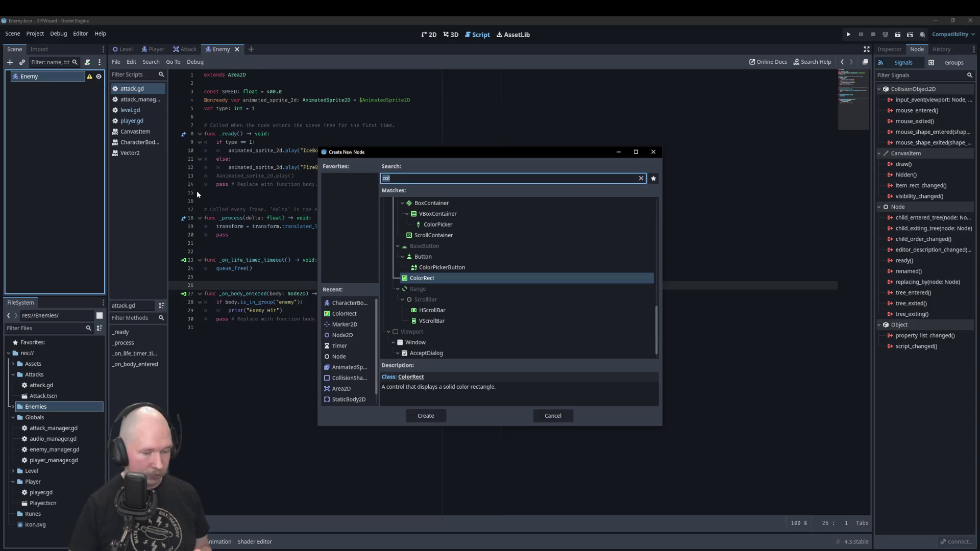
{"action": "left_click", "coordinate": [426, 416]}
{"action": "left_click", "coordinate": [428, 34]}
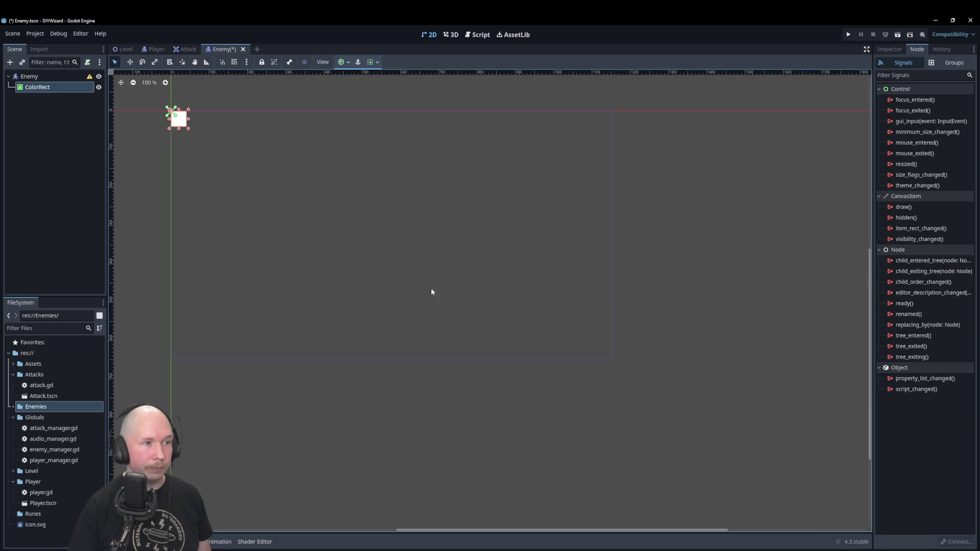
{"action": "scroll", "coordinate": [431, 288], "scroll_direction": "up", "scroll_amount": 5}
{"action": "scroll", "coordinate": [306, 182], "scroll_direction": "up", "scroll_amount": 8}
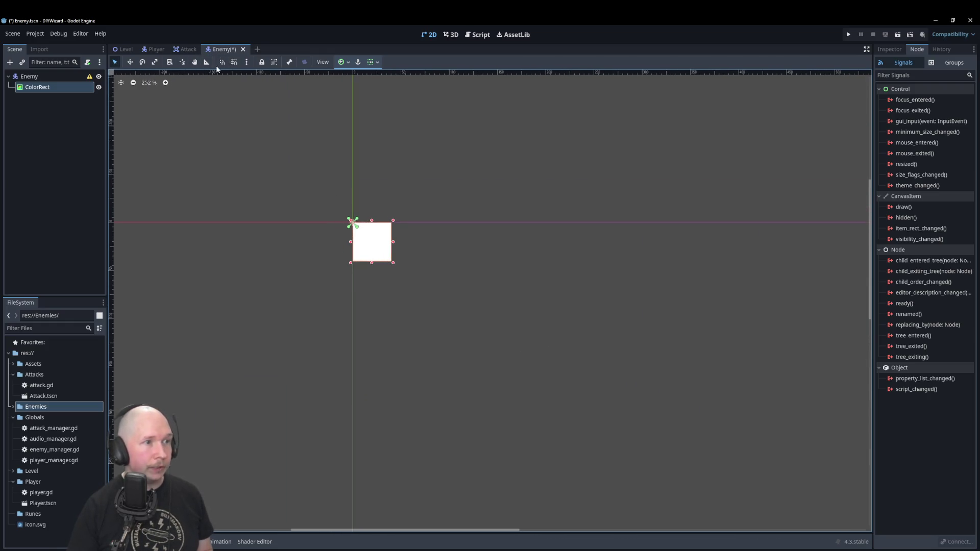
{"action": "left_click", "coordinate": [234, 62]}
{"action": "scroll", "coordinate": [339, 207], "scroll_direction": "up", "scroll_amount": 3}
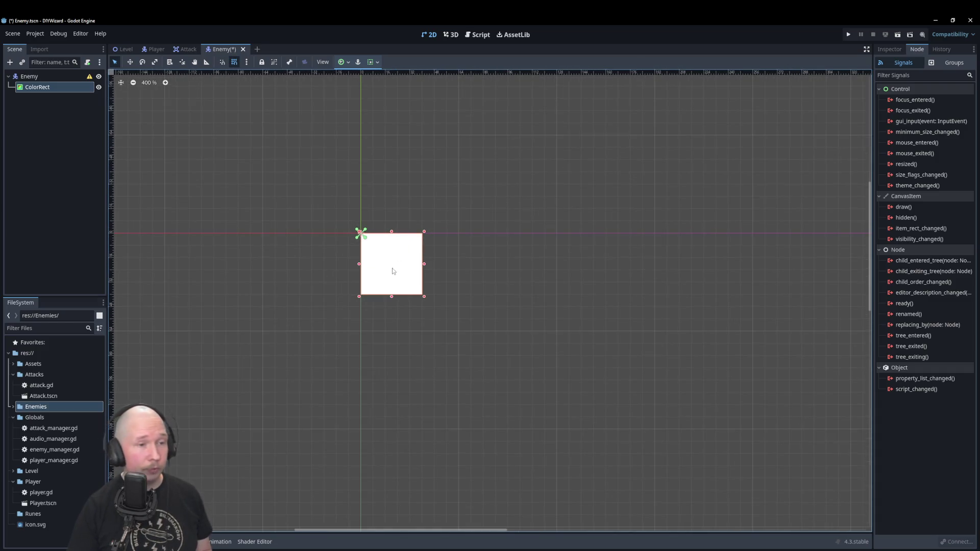
{"action": "mouse_move", "coordinate": [392, 268]}
{"action": "left_mouse_down"}
{"action": "mouse_move", "coordinate": [371, 236]}
{"action": "mouse_move", "coordinate": [379, 232]}
{"action": "left_mouse_up"}
- Enlarge the ColorRect up and to the right into a square
{"action": "left_click", "coordinate": [388, 204]}
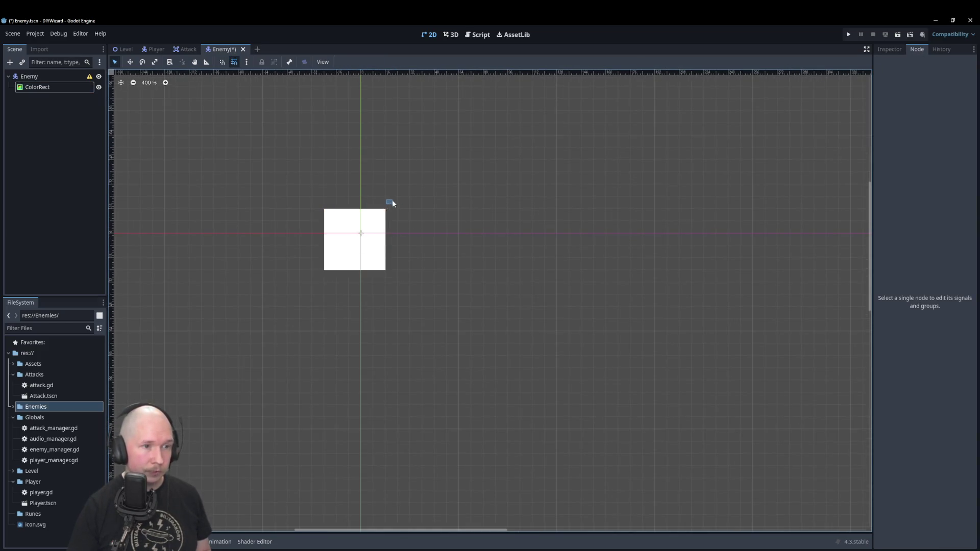
{"action": "left_click", "coordinate": [385, 213]}
{"action": "left_click_drag", "start_coordinate": [392, 200], "coordinate": [399, 198]}
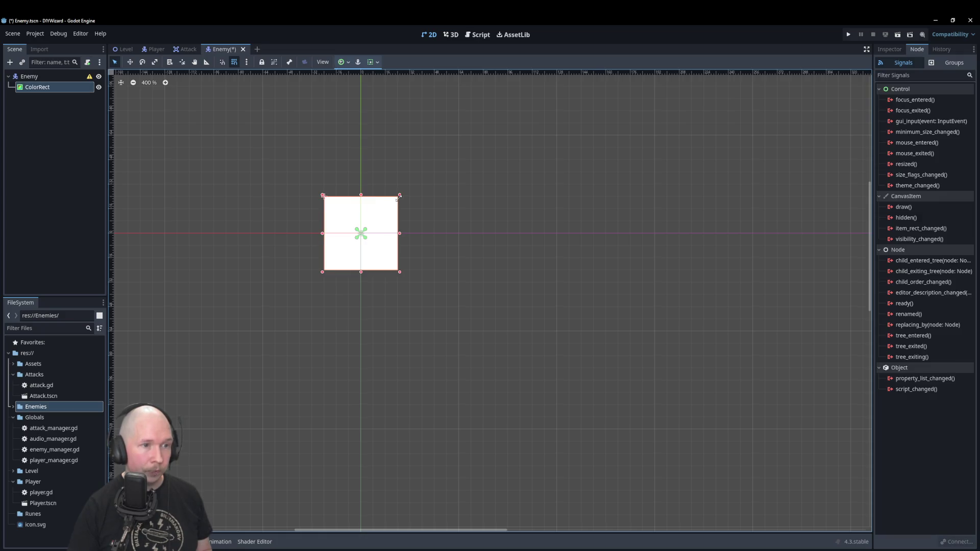
{"action": "left_click", "coordinate": [407, 252]}
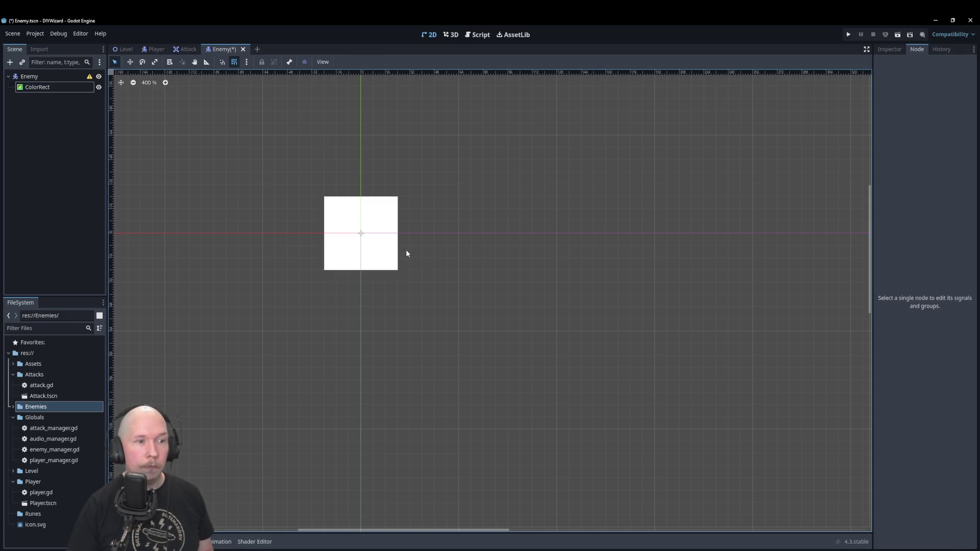
{"action": "left_click", "coordinate": [390, 243]}
- Set the ColorRect's colour to pure red (ff0000) in the Inspector
{"action": "left_click", "coordinate": [890, 49]}
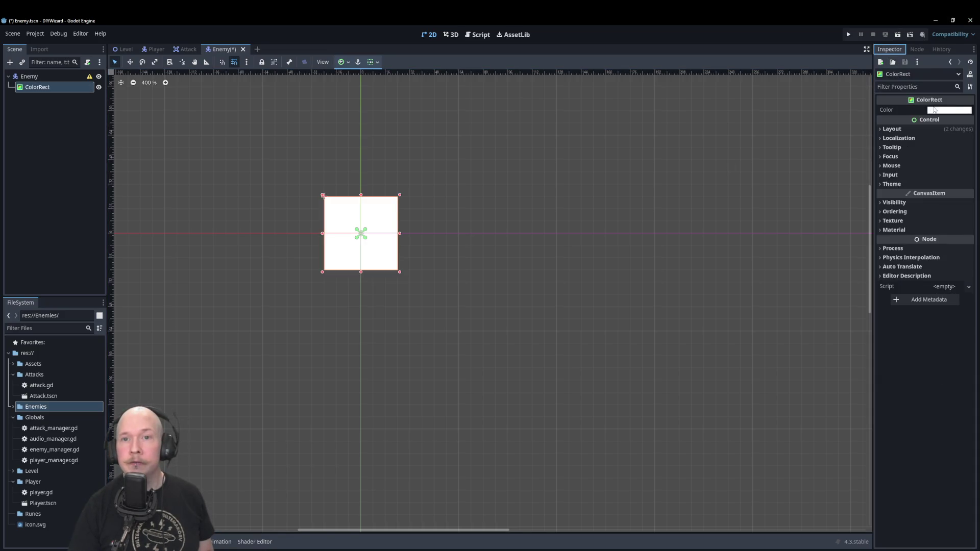
{"action": "left_click", "coordinate": [948, 110]}
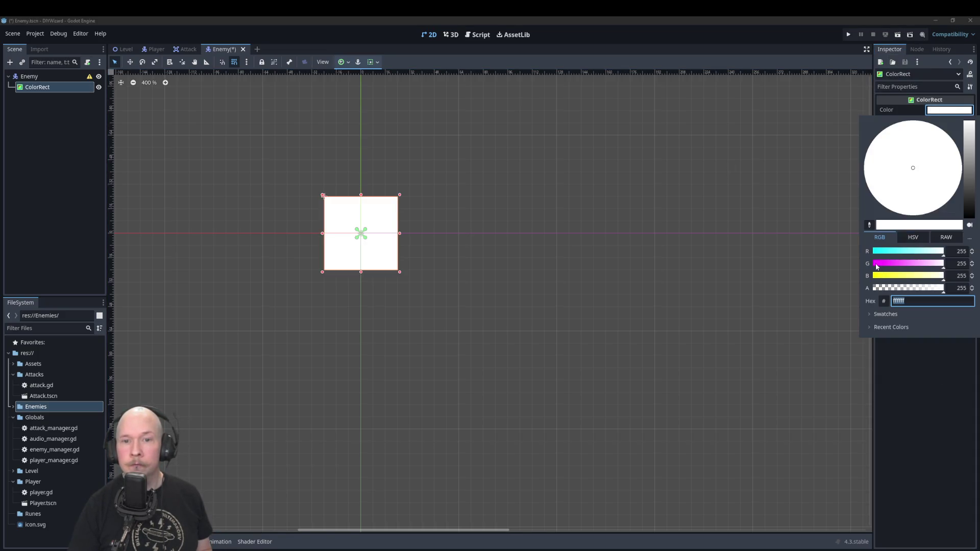
{"action": "left_click", "coordinate": [882, 265]}
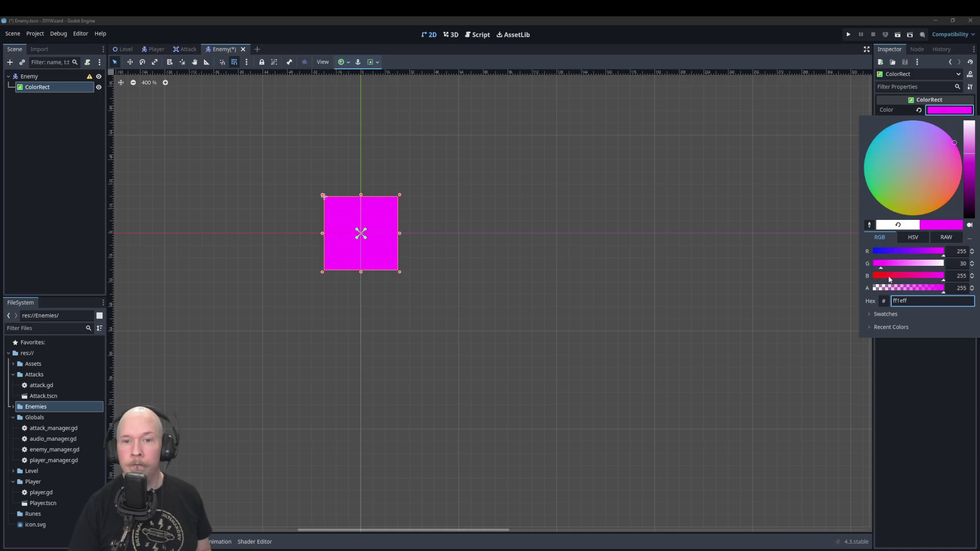
{"action": "left_click", "coordinate": [898, 275]}
{"action": "left_click_drag", "start_coordinate": [898, 279], "coordinate": [807, 266]}
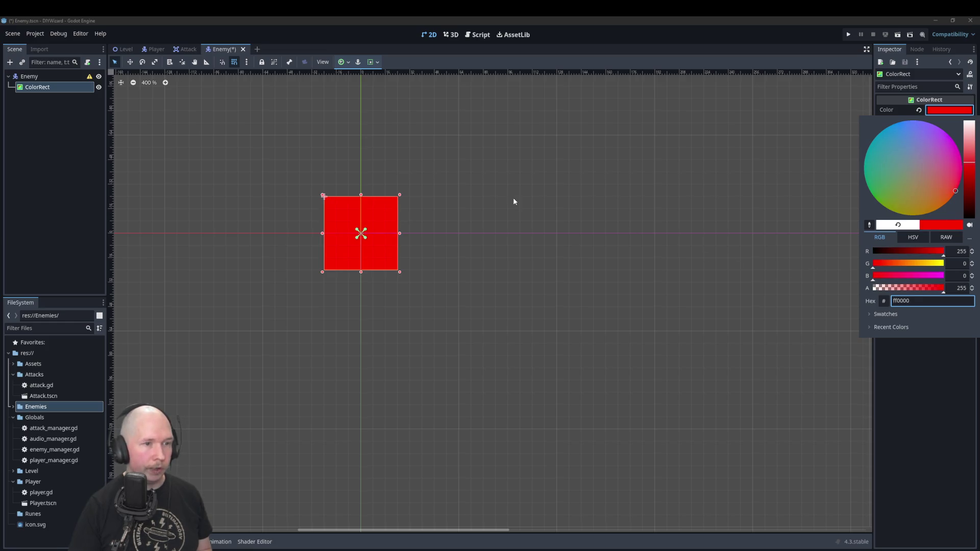
{"action": "left_click", "coordinate": [78, 135]}
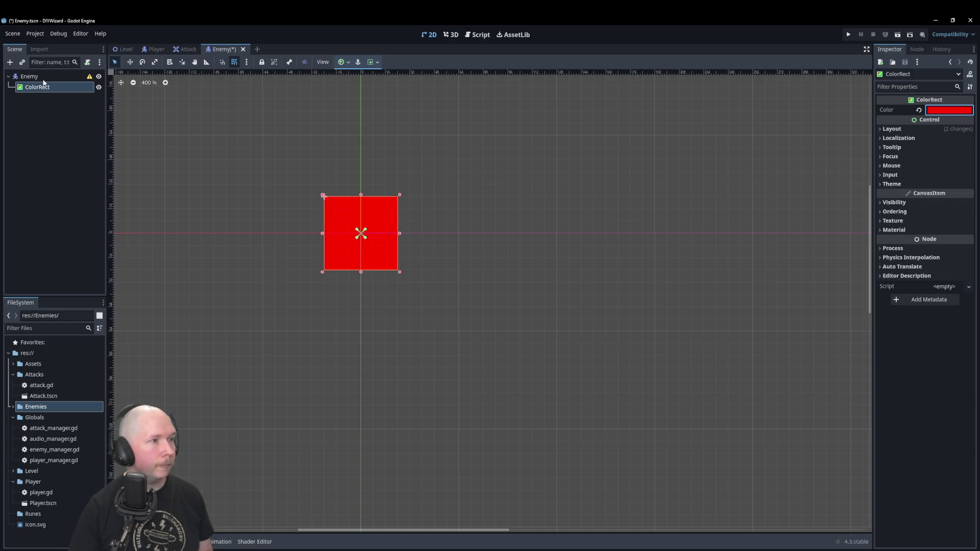
{"action": "left_click", "coordinate": [31, 77]}
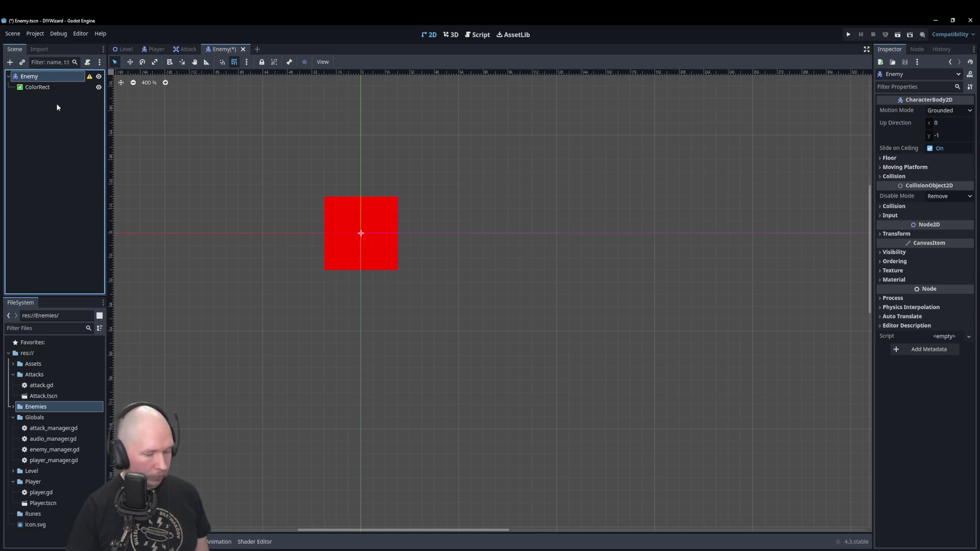
- Add a CollisionShape2D child node under Enemy
{"action": "key", "text": "ctrl+a"}
{"action": "type", "text": "coo"}
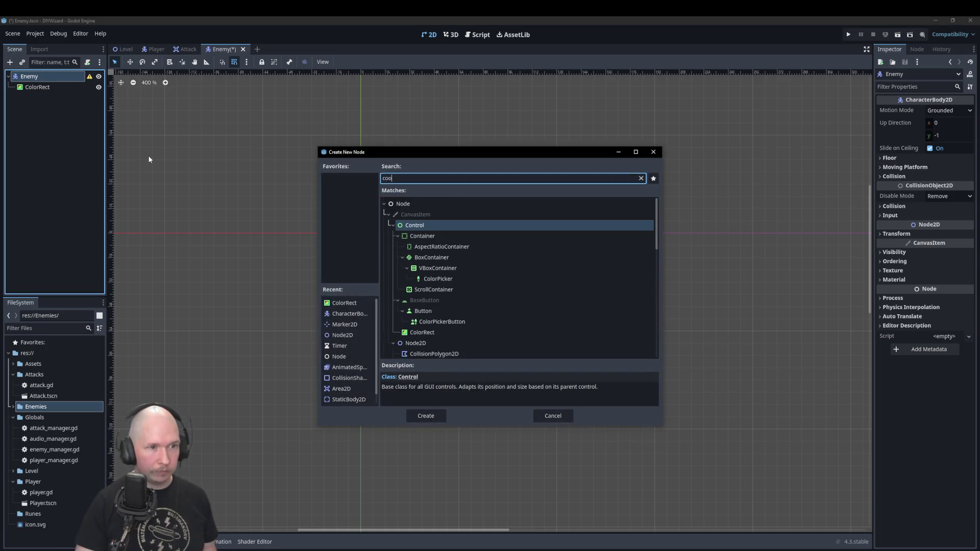
{"action": "key", "text": "BackSpace"}
{"action": "type", "text": "llisionshape"}
{"action": "key", "text": "Return"}
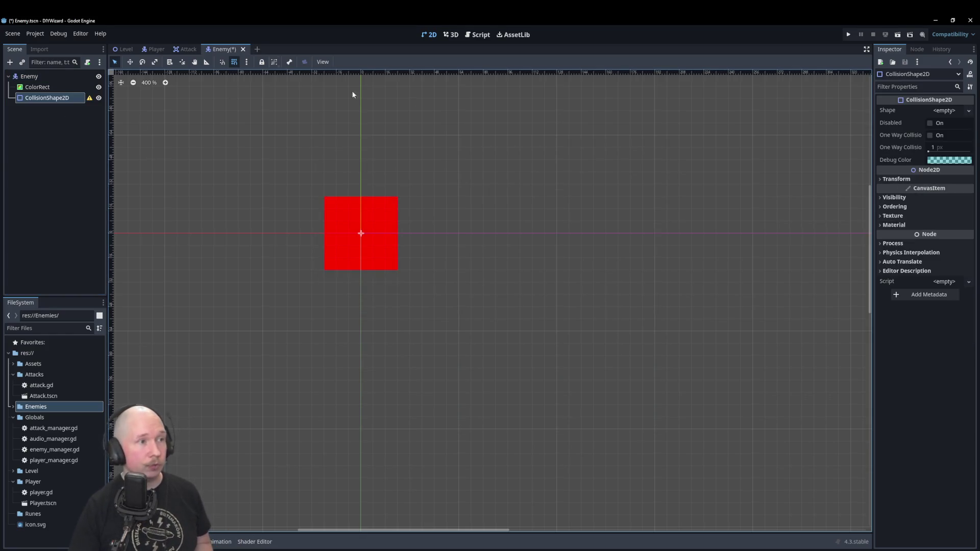
- Give it a new RectangleShape2D and stretch it to cover the red square
{"action": "left_click", "coordinate": [947, 110]}
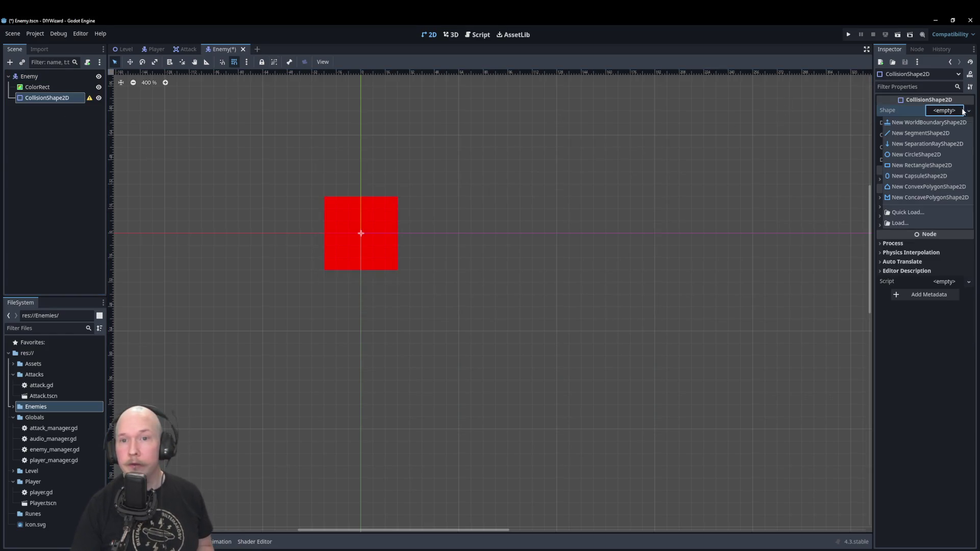
{"action": "left_click", "coordinate": [915, 166]}
{"action": "scroll", "coordinate": [378, 245], "scroll_direction": "up", "scroll_amount": 2}
{"action": "left_click_drag", "start_coordinate": [376, 255], "coordinate": [403, 278]}
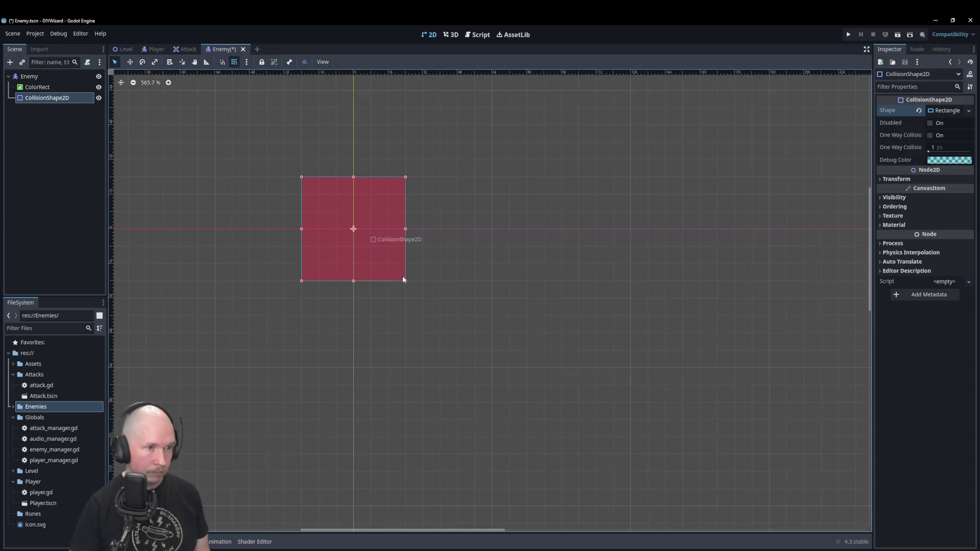
{"action": "left_click", "coordinate": [41, 119]}
{"action": "left_click", "coordinate": [38, 75]}
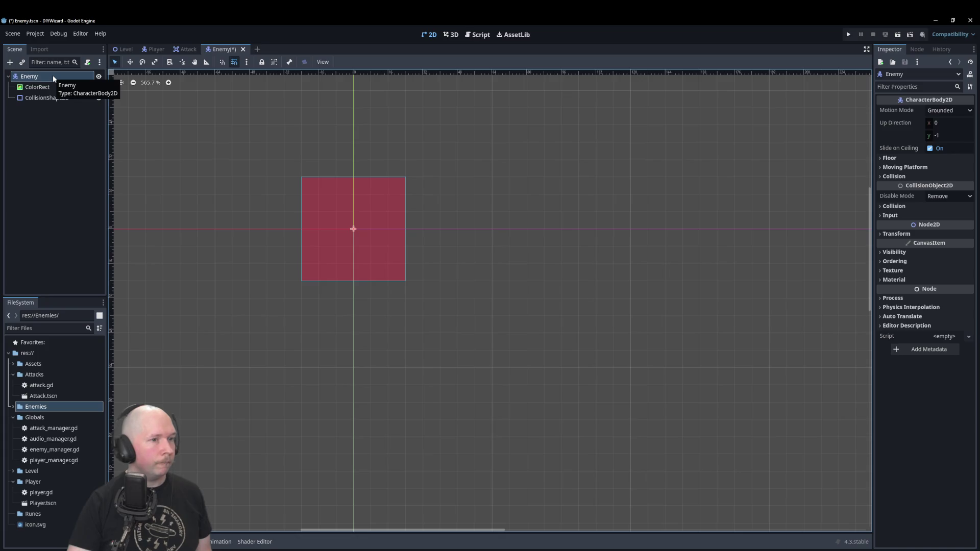
{"action": "left_click", "coordinate": [33, 164]}
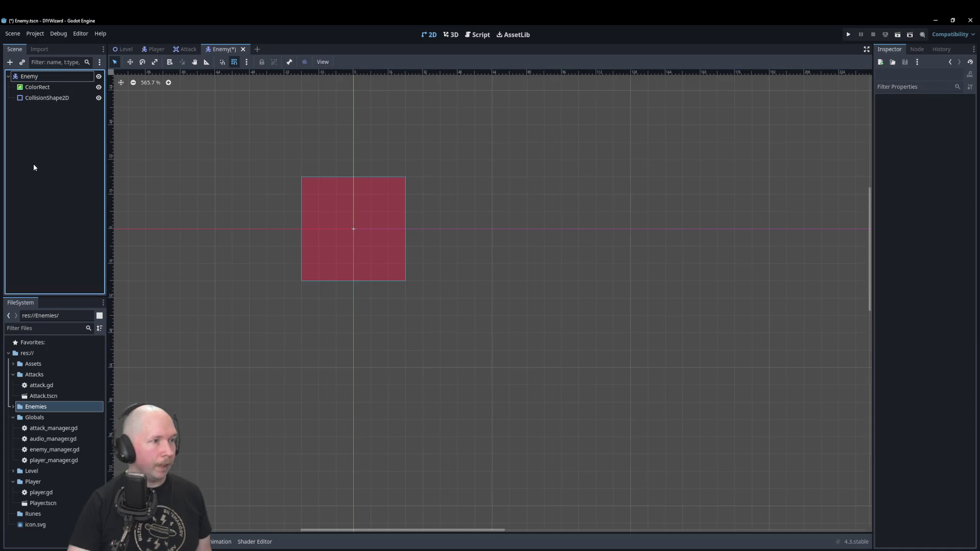
- Save the Enemy scene and attach a new enemy.gd script to the Enemy node
{"action": "key", "text": "ctrl+s"}
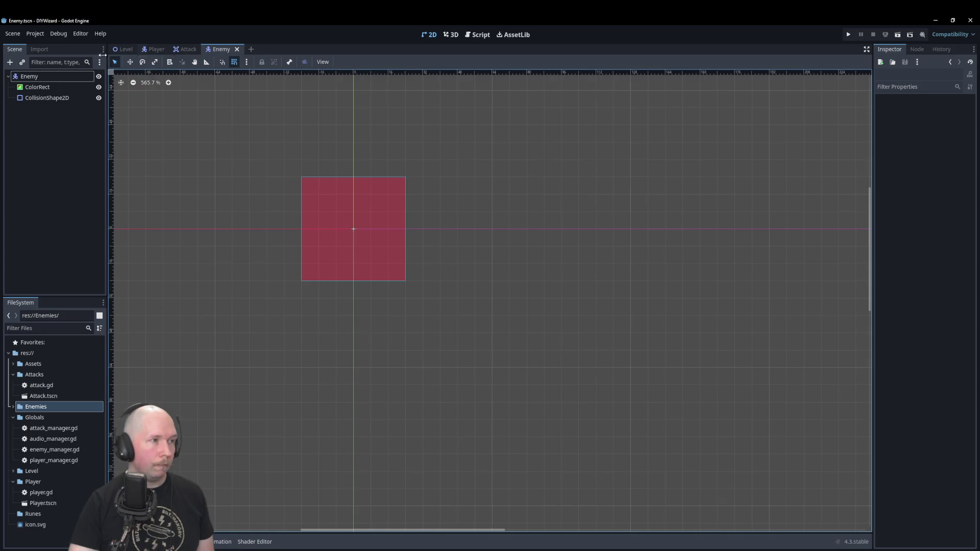
{"action": "left_click", "coordinate": [65, 74]}
{"action": "left_click", "coordinate": [88, 62]}
{"action": "left_click", "coordinate": [455, 357]}
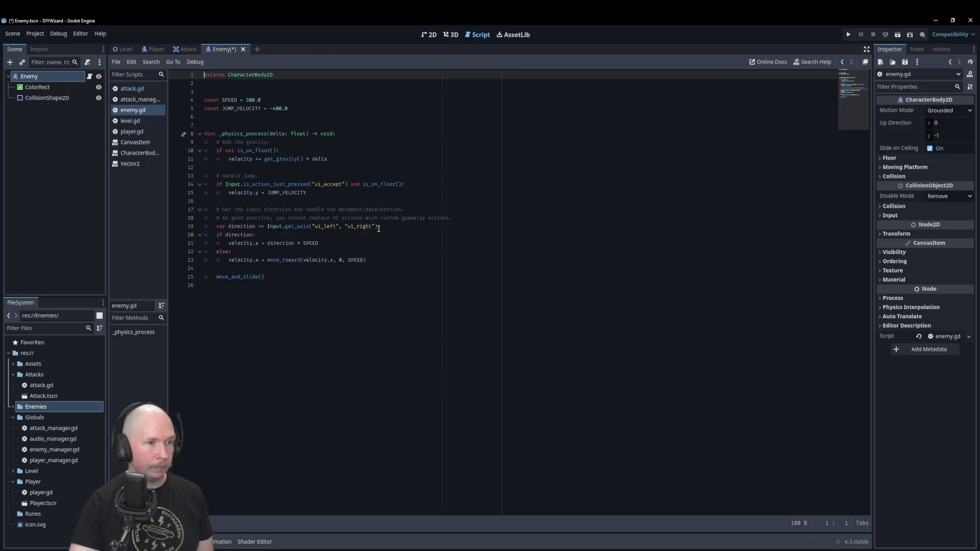
- Add a pass line inside _physics_process and save the script
{"action": "mouse_move", "coordinate": [378, 228]}
{"action": "left_mouse_down"}
{"action": "mouse_move", "coordinate": [245, 218]}
{"action": "mouse_move", "coordinate": [205, 227]}
{"action": "left_mouse_up"}
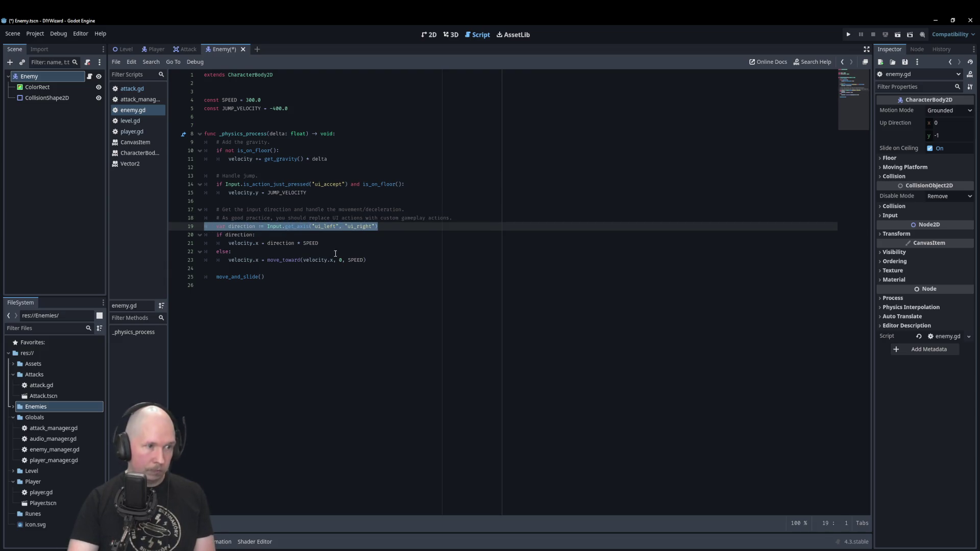
{"action": "left_click_drag", "start_coordinate": [381, 261], "coordinate": [258, 250]}
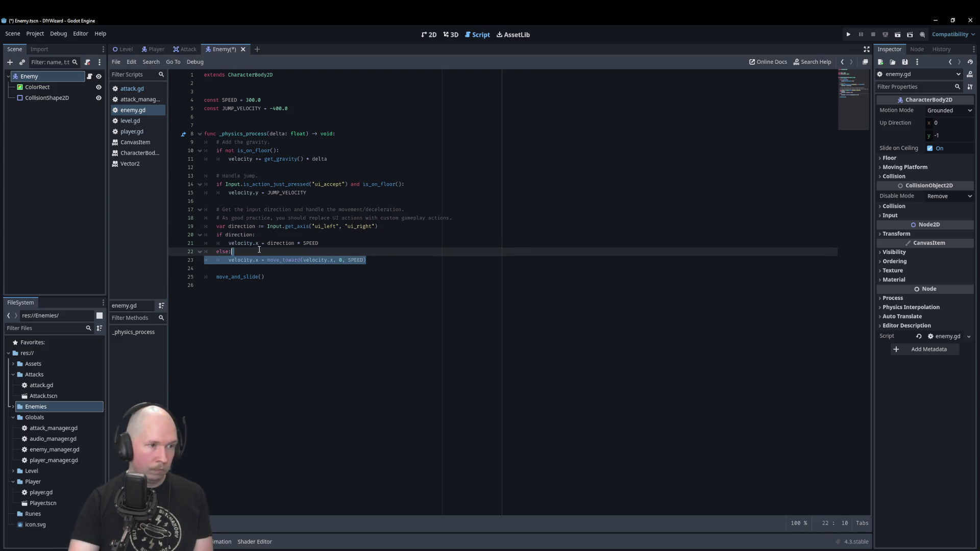
{"action": "left_click", "coordinate": [207, 252]}
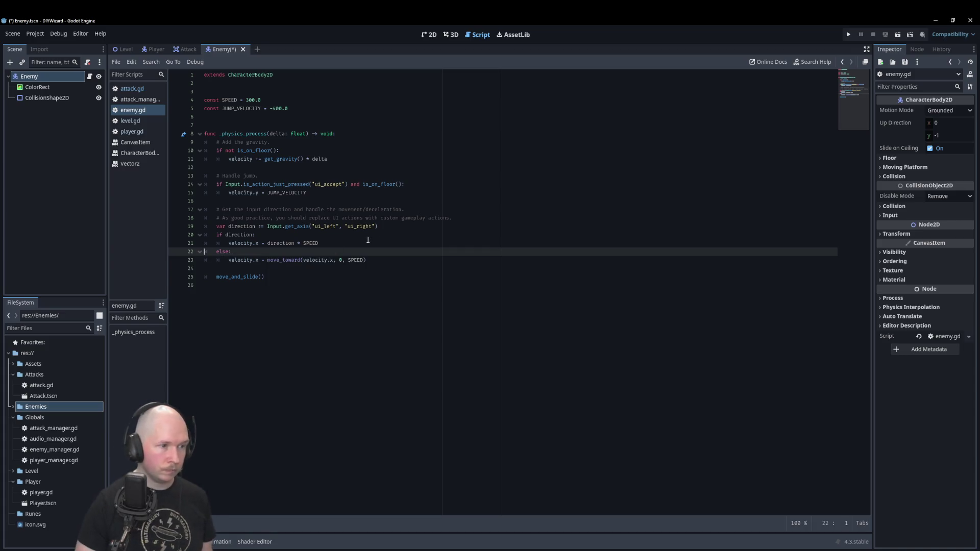
{"action": "key", "text": "Down"}
{"action": "key", "text": "Down"}
{"action": "key", "text": "Down"}
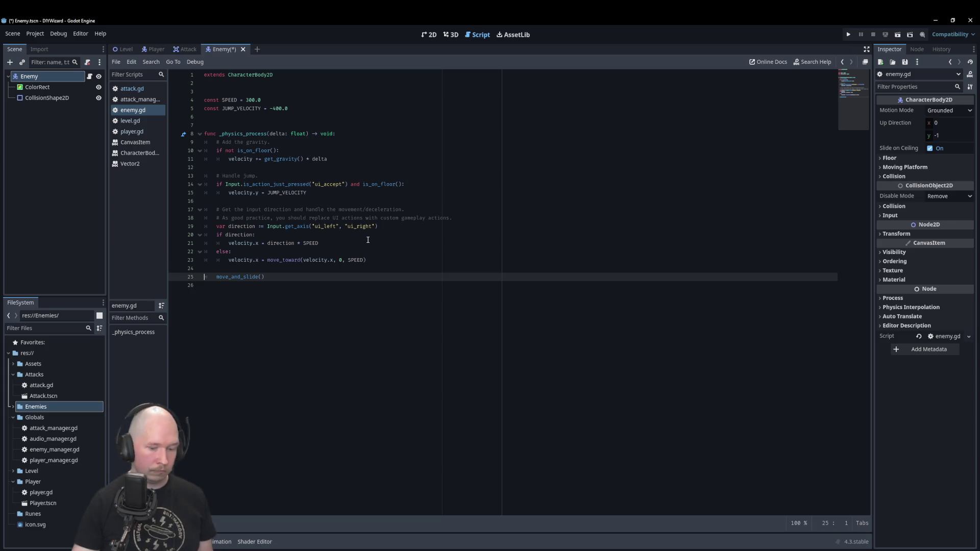
{"action": "left_click", "coordinate": [353, 135]}
{"action": "key", "text": "Return"}
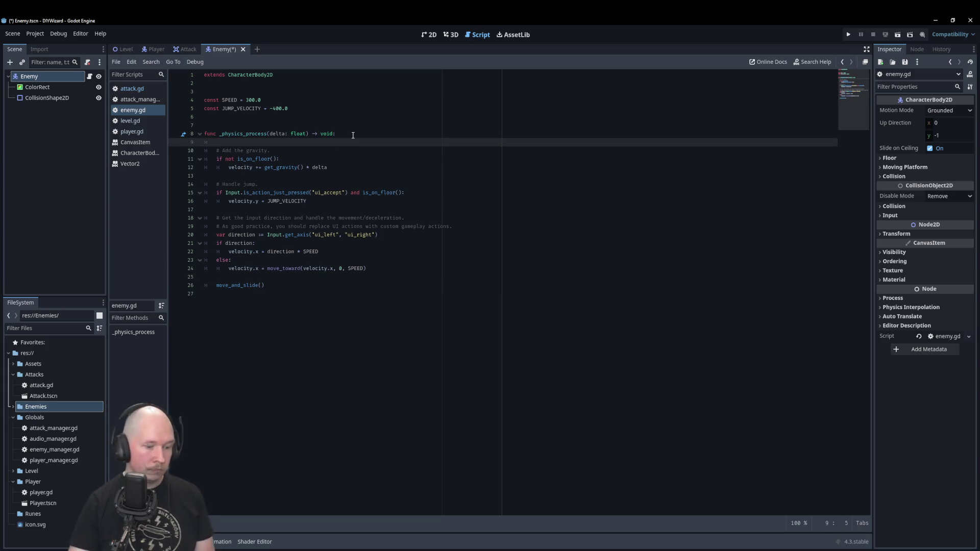
{"action": "type", "text": "pass"}
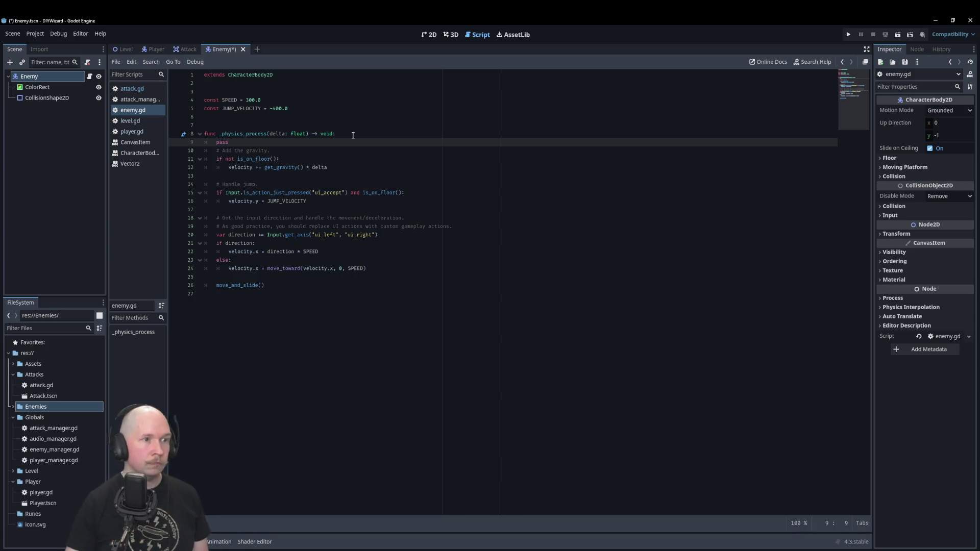
{"action": "left_click", "coordinate": [271, 133]}
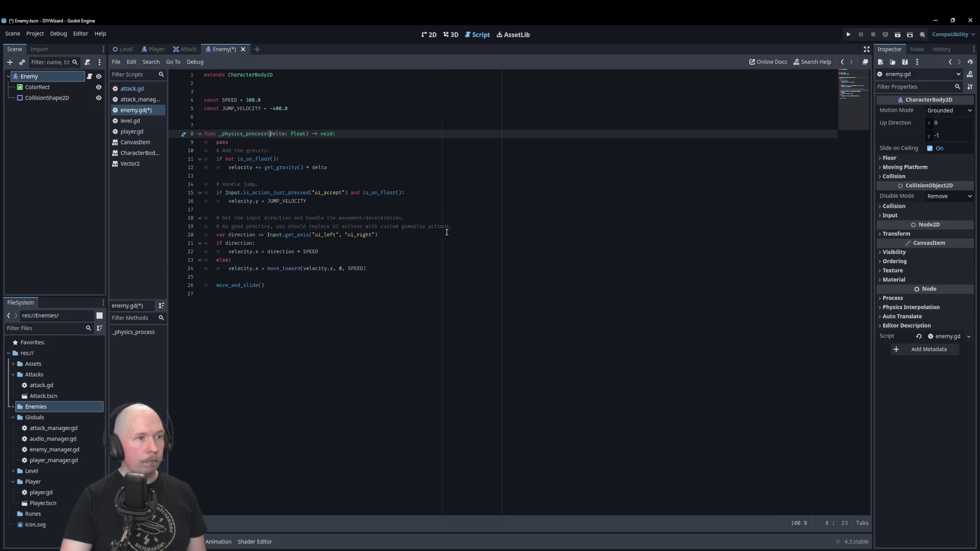
{"action": "key", "text": "ctrl+s"}
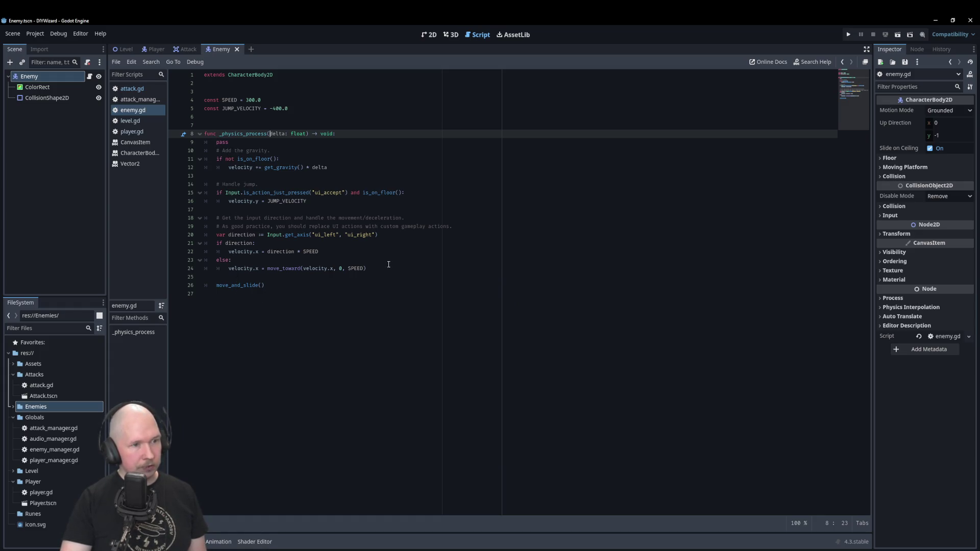
- Comment out the template movement code on lines 10–26 with Ctrl+K
{"action": "left_click", "coordinate": [211, 269]}
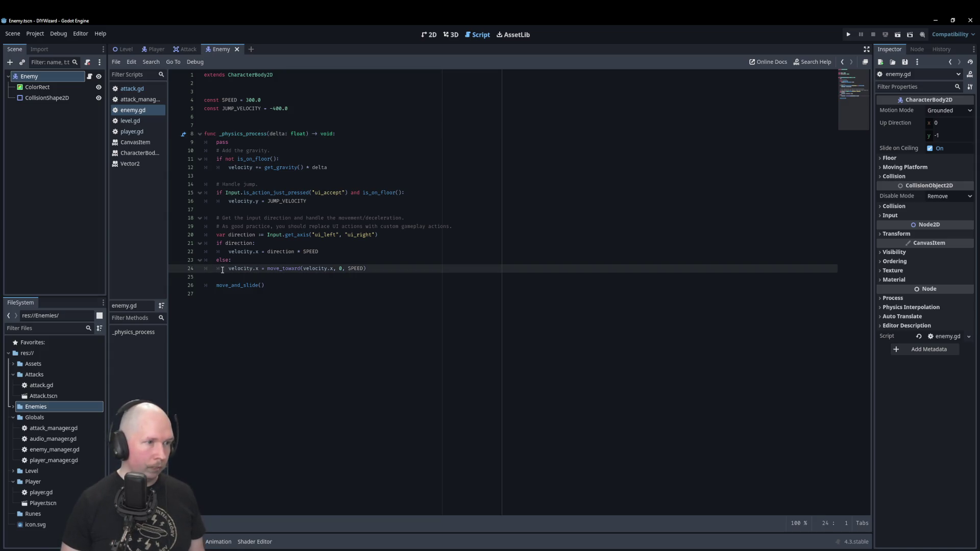
{"action": "key", "text": "Down"}
{"action": "key", "text": "Down"}
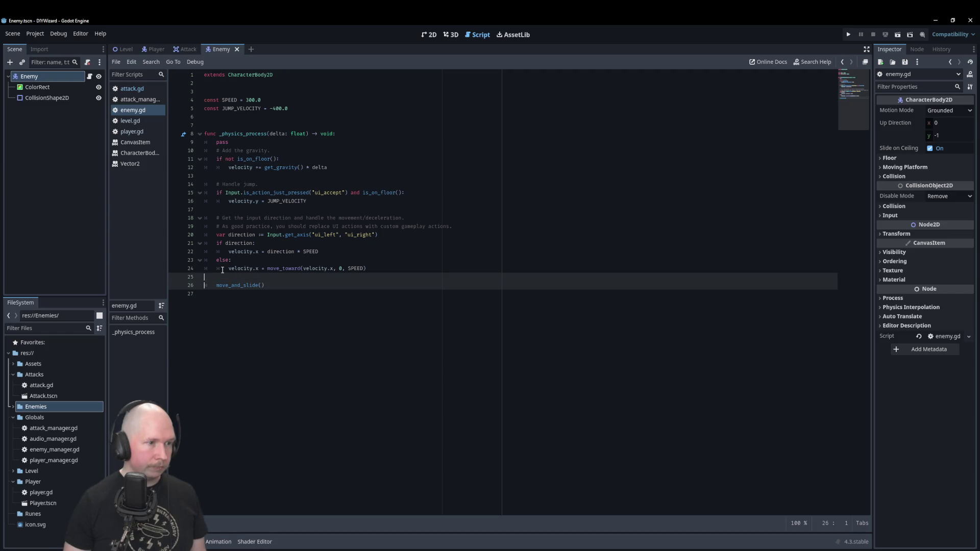
{"action": "key", "text": "shift+Up"}
{"action": "key", "text": "shift+Up"}
{"action": "key", "text": "shift+Up"}
{"action": "key", "text": "shift+Up"}
{"action": "key", "text": "shift+Up"}
{"action": "key", "text": "shift+Up"}
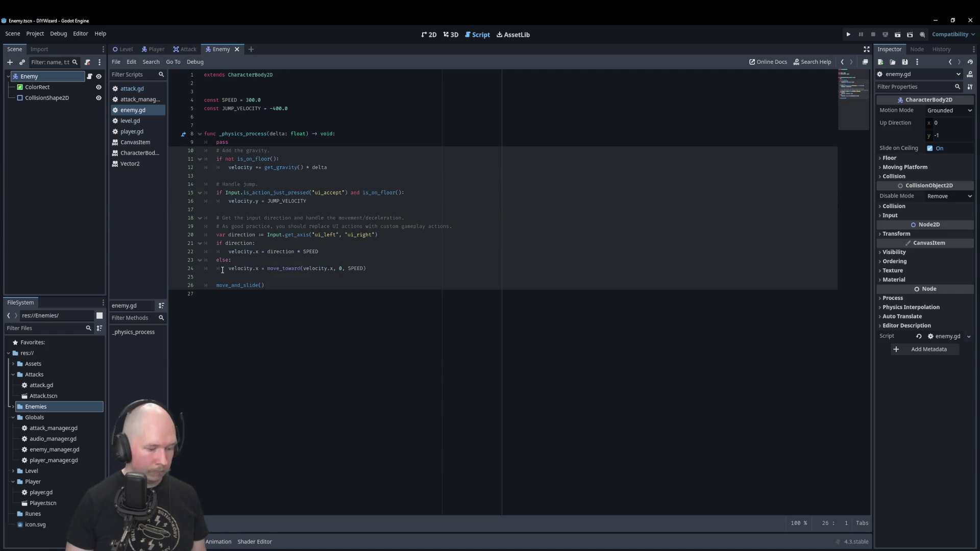
{"action": "key", "text": "ctrl+k"}
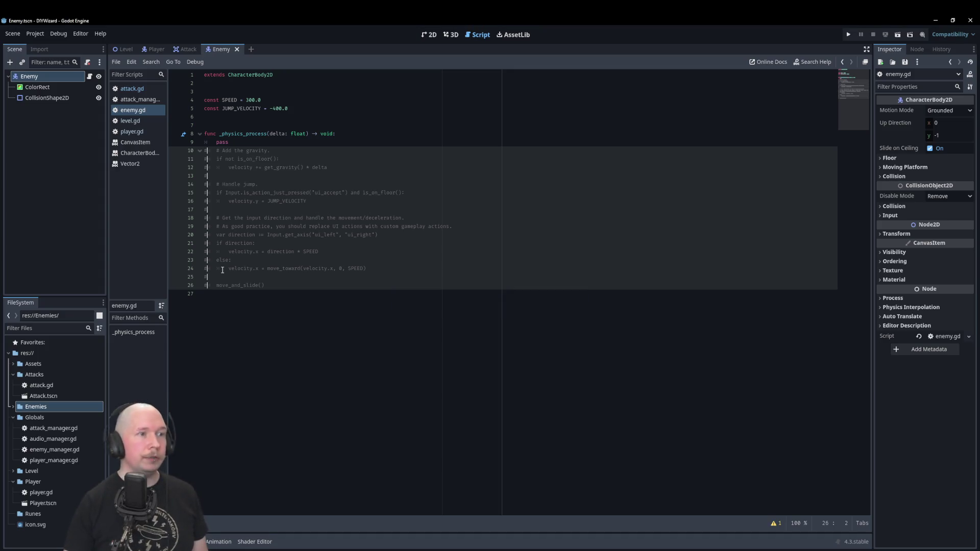
{"action": "left_click", "coordinate": [312, 100]}
- Set the Enemy's Motion Mode to Floating
{"action": "left_click", "coordinate": [950, 110]}
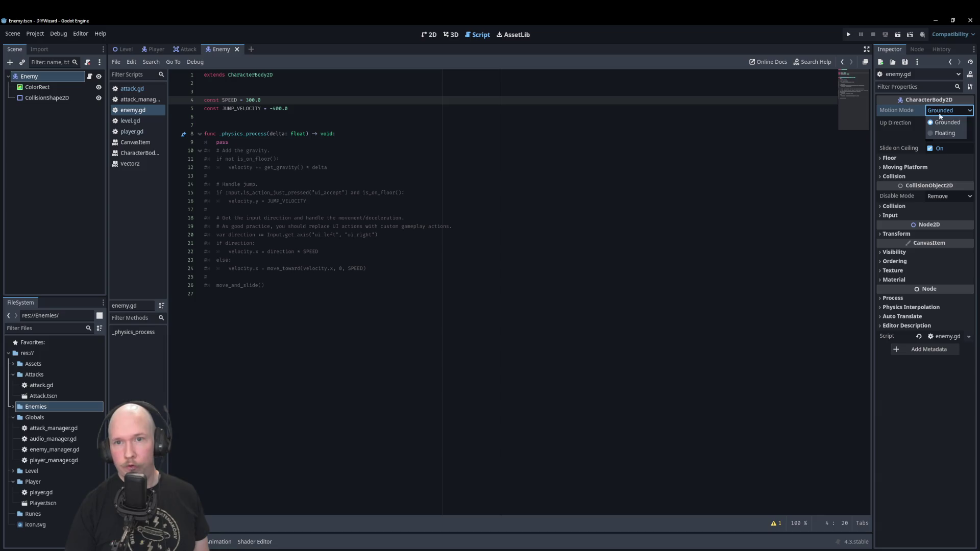
{"action": "left_click", "coordinate": [944, 130]}
{"action": "left_click", "coordinate": [724, 183]}
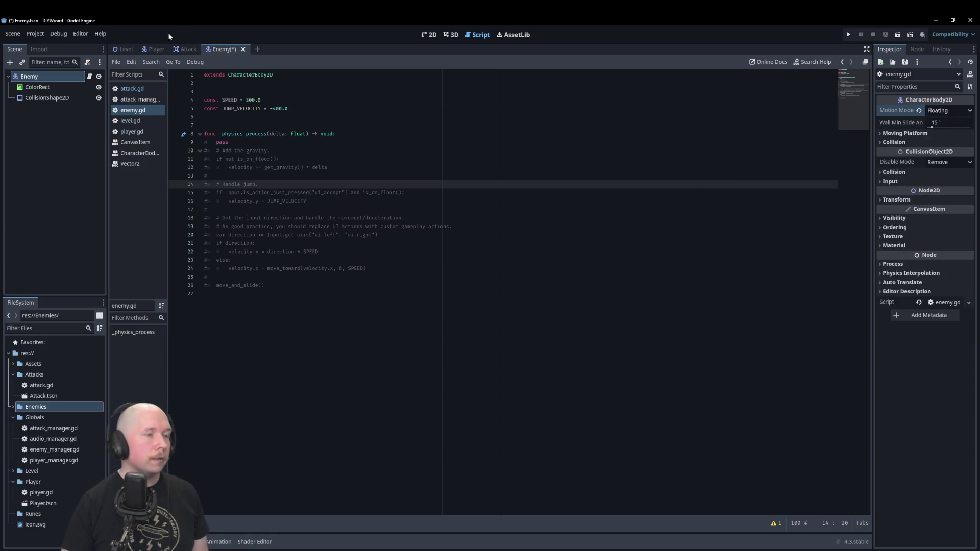
{"action": "left_click", "coordinate": [125, 50]}
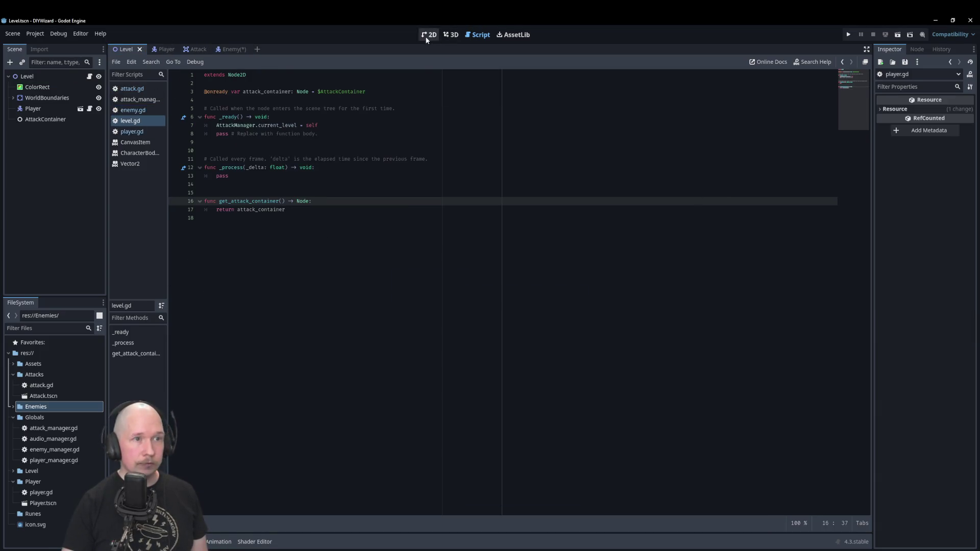
- Drop an Enemy instance into the level right of the player and collapse the FileSystem folders
{"action": "left_click", "coordinate": [427, 35]}
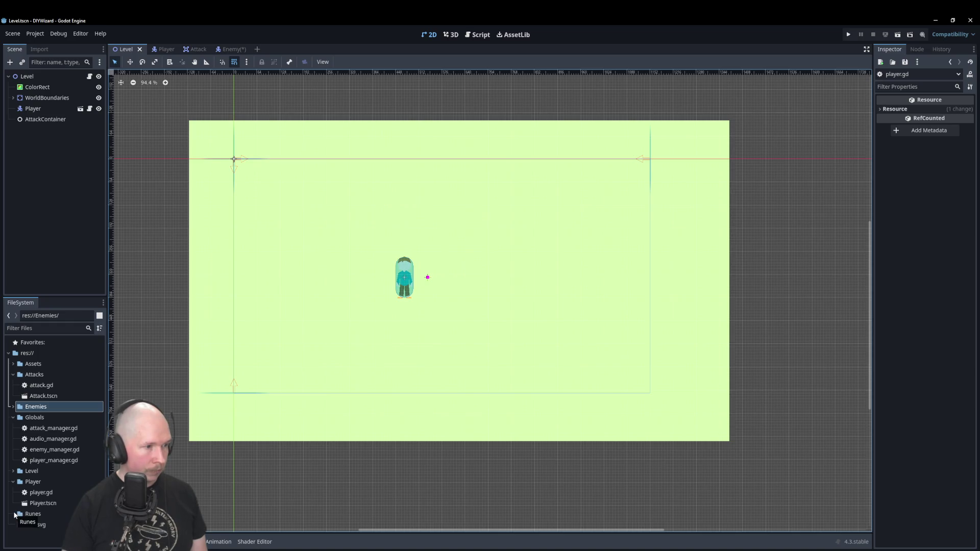
{"action": "left_click", "coordinate": [13, 407]}
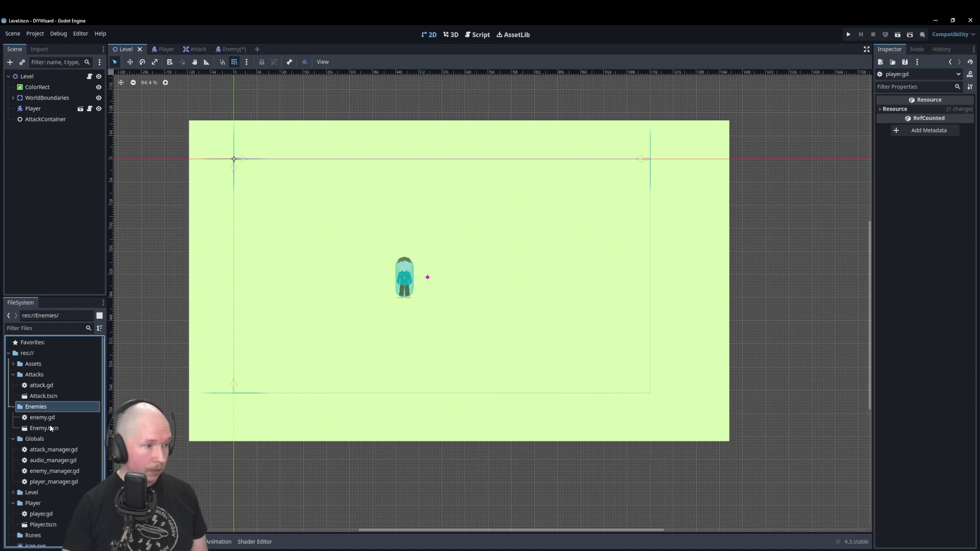
{"action": "mouse_move", "coordinate": [50, 428]}
{"action": "left_mouse_down"}
{"action": "mouse_move", "coordinate": [258, 405]}
{"action": "mouse_move", "coordinate": [601, 281]}
{"action": "left_mouse_up"}
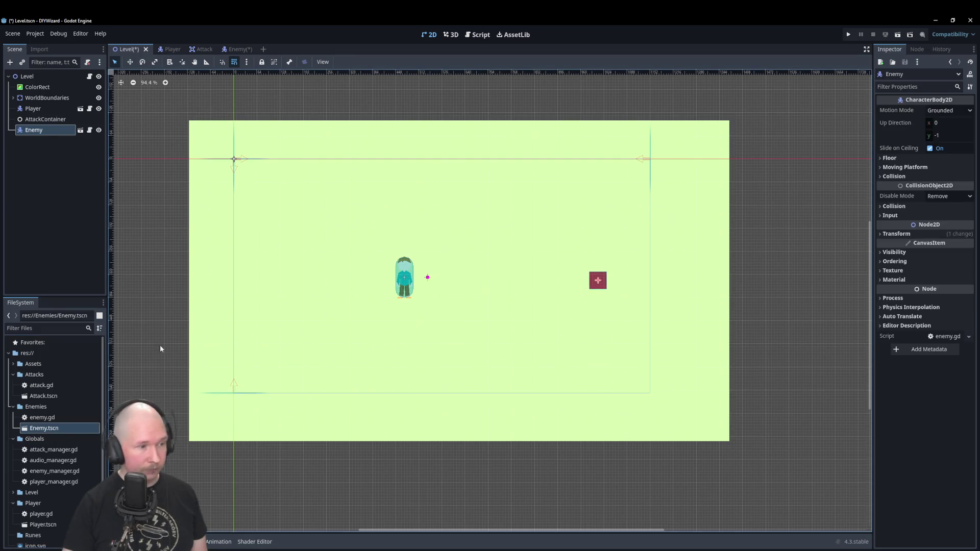
{"action": "left_click", "coordinate": [12, 407]}
{"action": "left_click", "coordinate": [13, 418]}
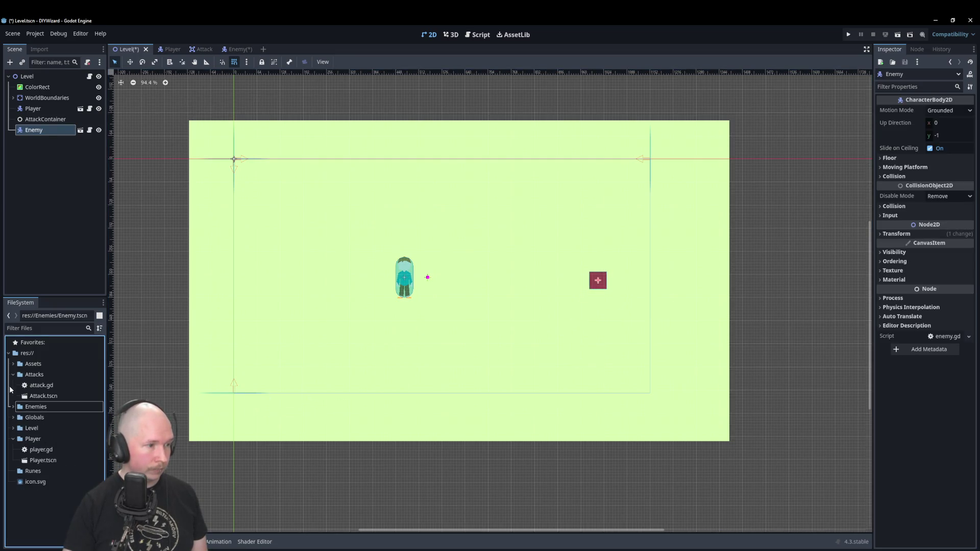
{"action": "left_click", "coordinate": [13, 375]}
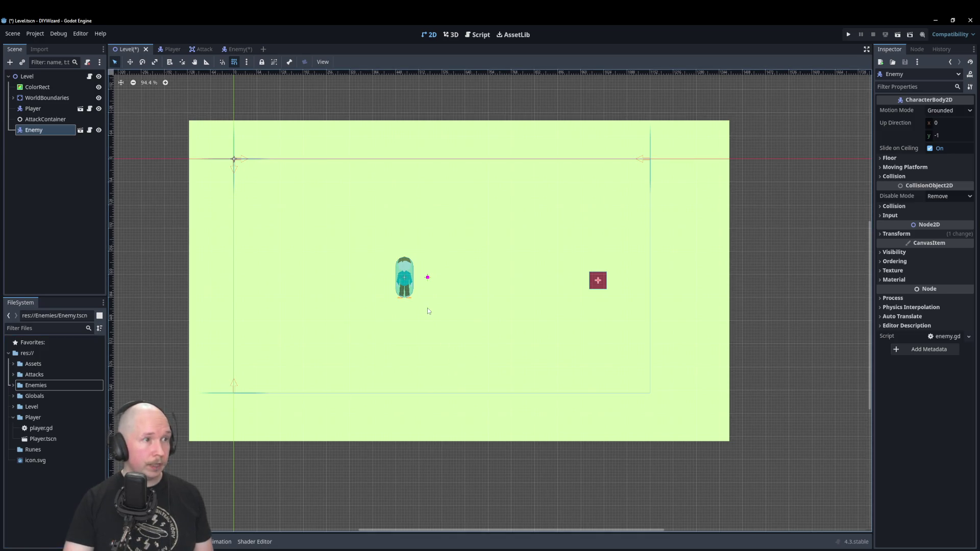
- Save Level.tscn, run the game with F5, then close the game window
{"action": "key", "text": "ctrl+s"}
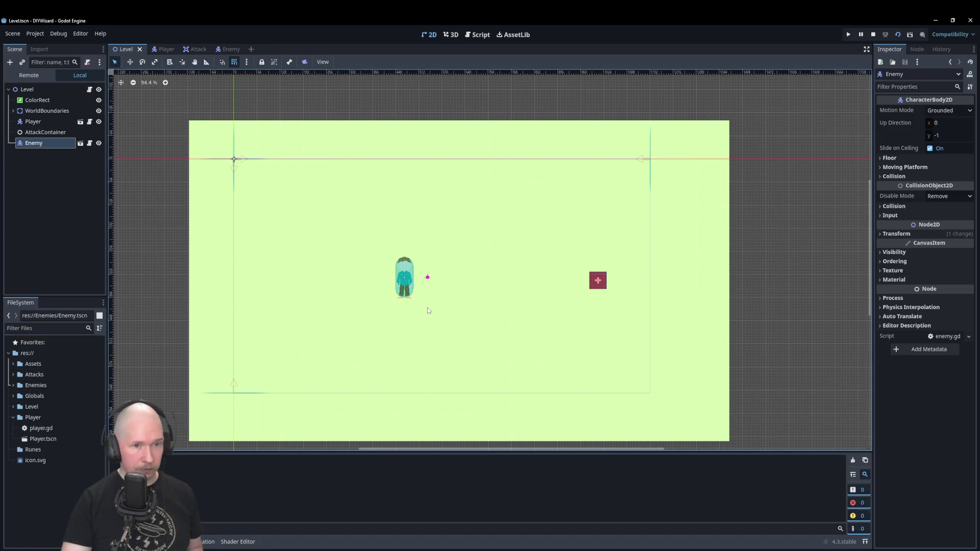
{"action": "key", "text": "F5"}
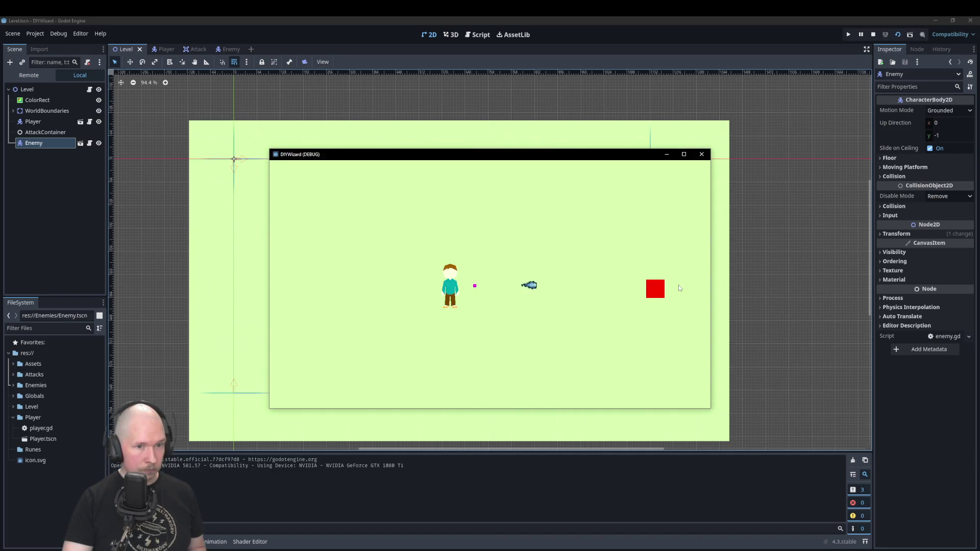
{"action": "left_click", "coordinate": [701, 154]}
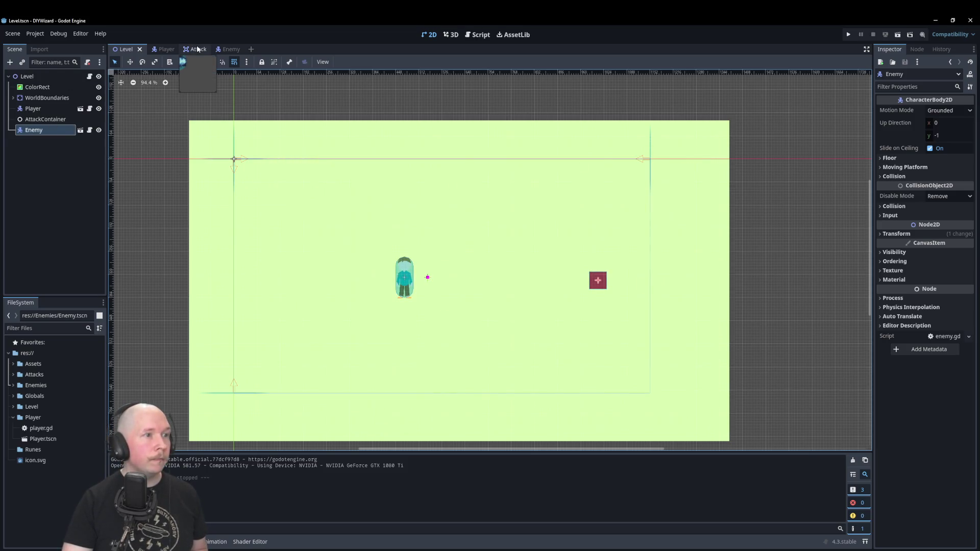
- Add the Enemy node to a new local scene group named 'enemy' and save the Enemy scene
{"action": "left_click", "coordinate": [227, 49]}
{"action": "left_click", "coordinate": [916, 50]}
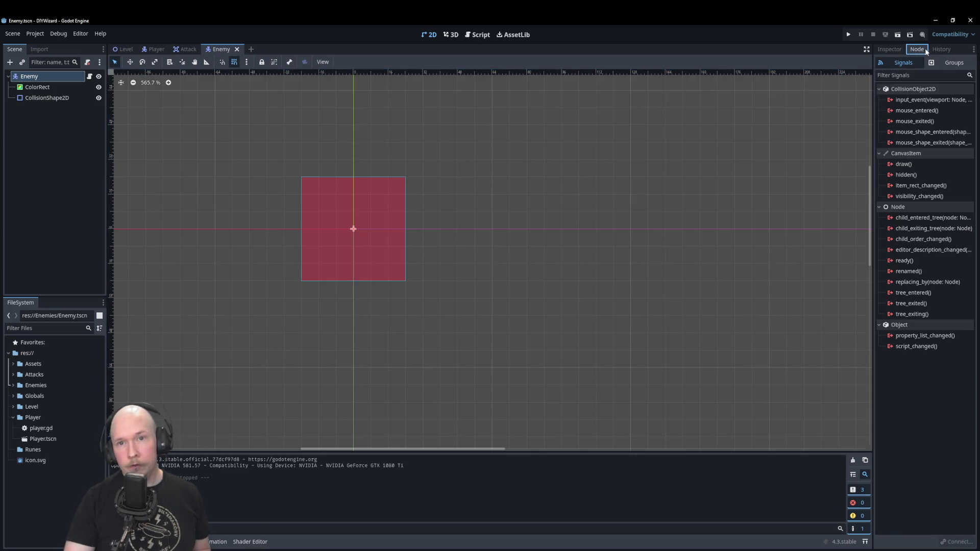
{"action": "left_click", "coordinate": [955, 63]}
{"action": "left_click", "coordinate": [880, 75]}
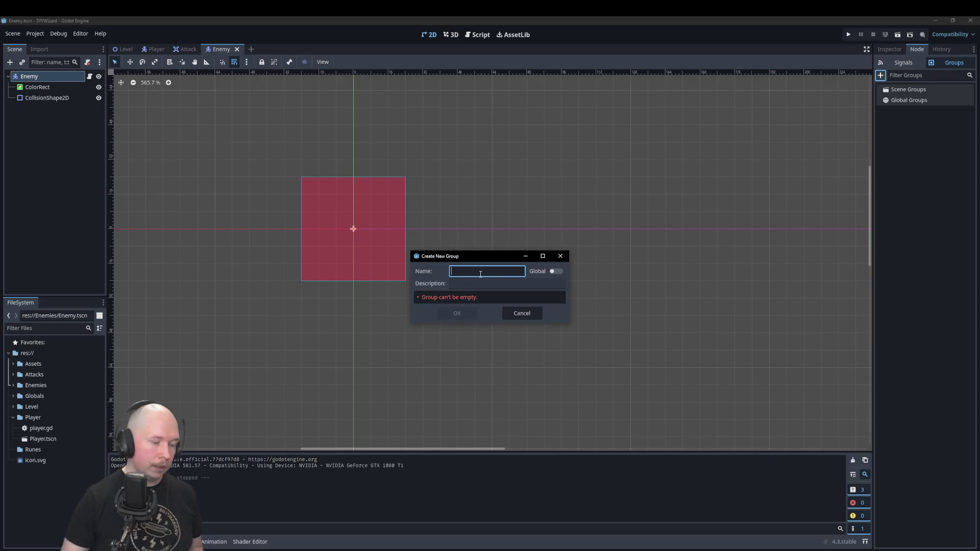
{"action": "type", "text": "enemy"}
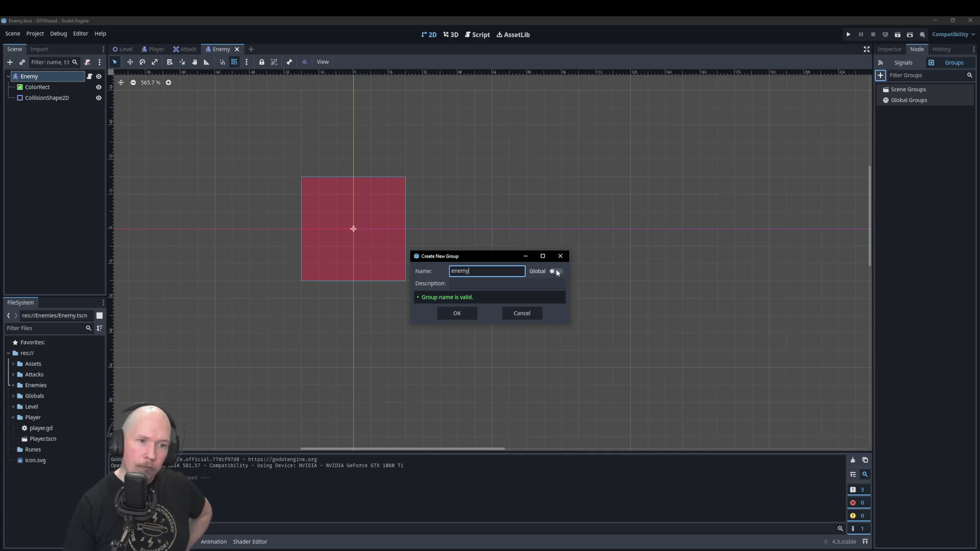
{"action": "left_click", "coordinate": [556, 272]}
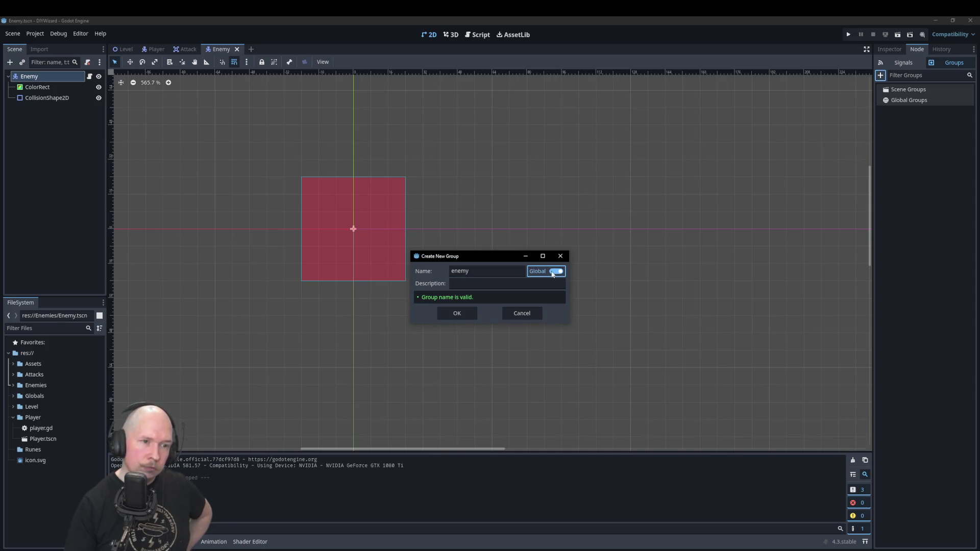
{"action": "left_click", "coordinate": [554, 272]}
{"action": "left_click", "coordinate": [457, 317]}
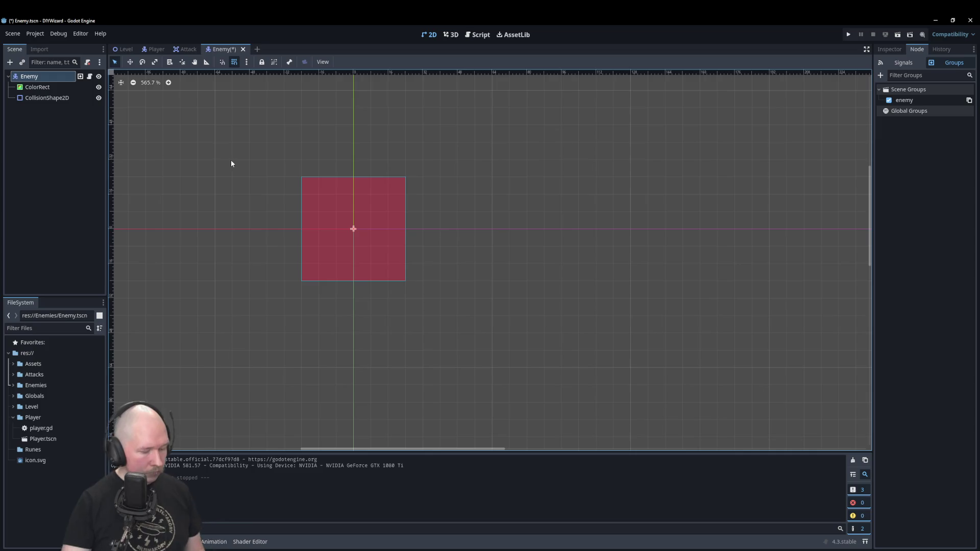
{"action": "key", "text": "ctrl+s"}
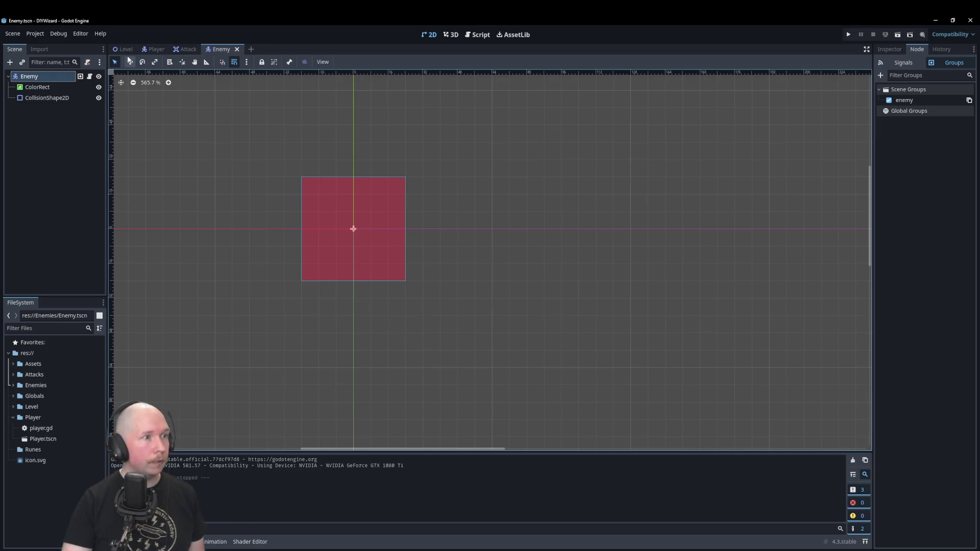
- Test-run the game from the Level scene, then bring up attack.gd from the Attack scene
{"action": "left_click", "coordinate": [125, 49]}
{"action": "key", "text": "F5"}
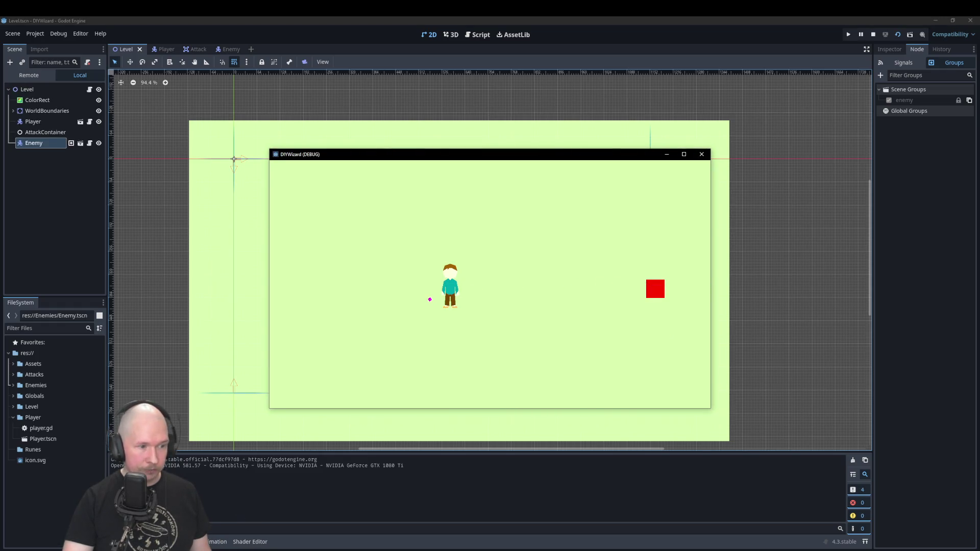
{"action": "left_click", "coordinate": [701, 154]}
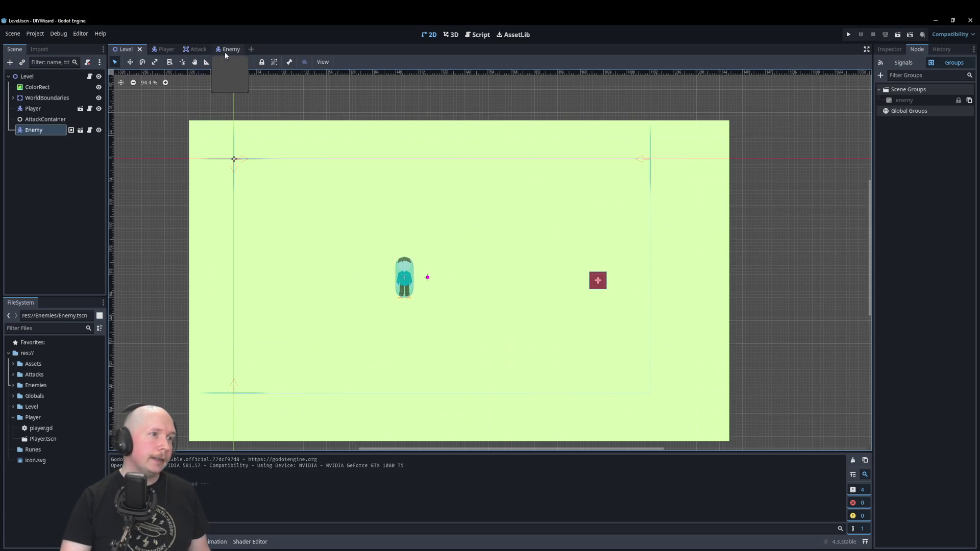
{"action": "left_click", "coordinate": [189, 49]}
{"action": "left_click", "coordinate": [480, 36]}
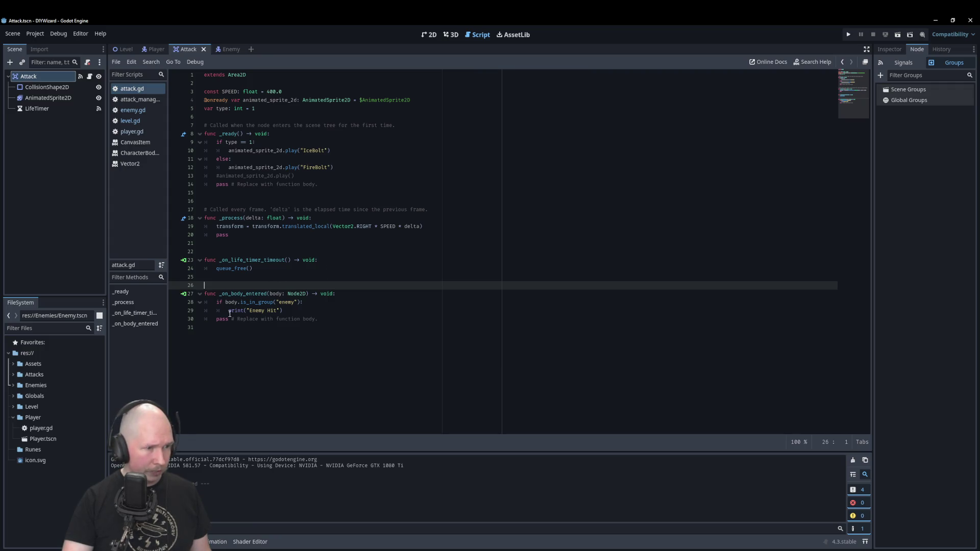
- Add queue_free() below print("Enemy Hit") in attack.gd, then run the game with F5
{"action": "left_click", "coordinate": [301, 311]}
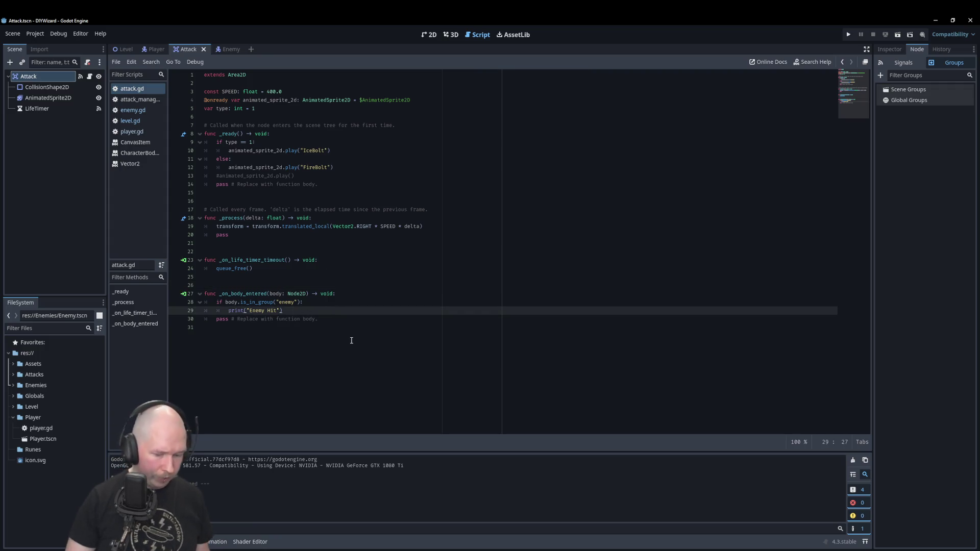
{"action": "key", "text": "Return"}
{"action": "type", "text": "qu"}
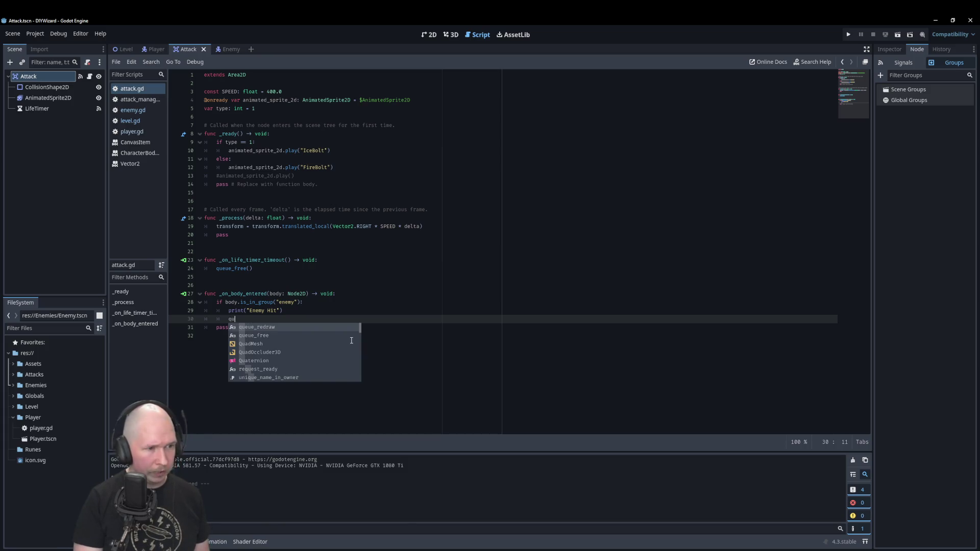
{"action": "key", "text": "Down"}
{"action": "key", "text": "Return"}
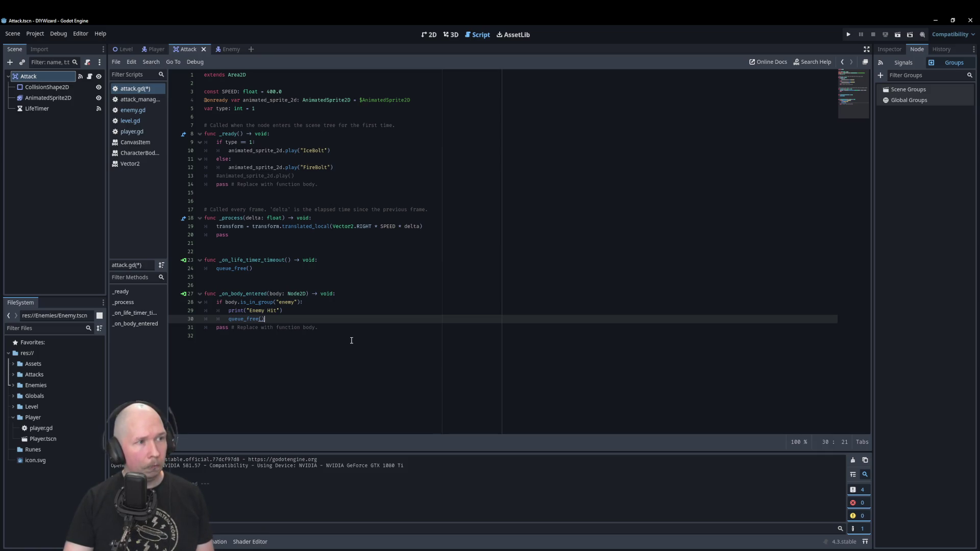
{"action": "key", "text": "F5"}
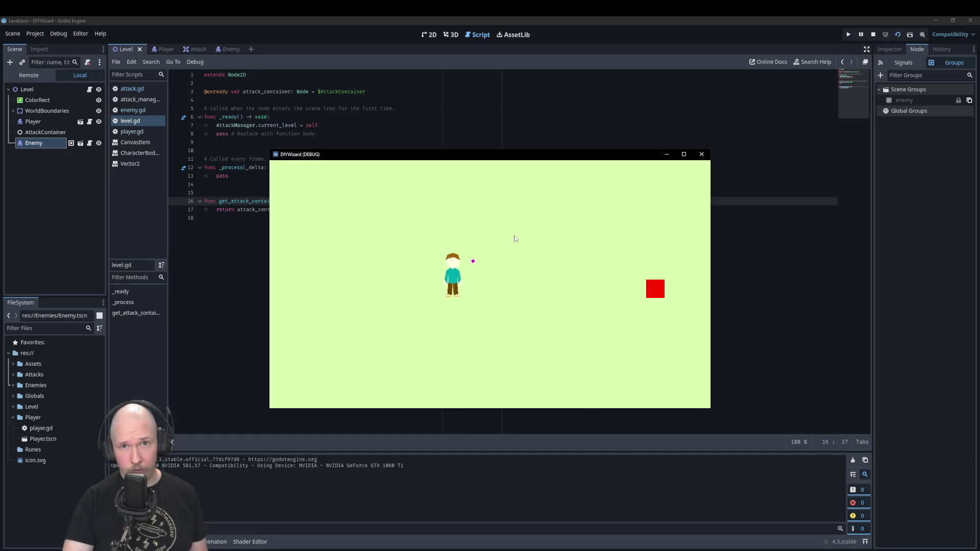
- Move the player and fire bolts at the red enemy square, then close the game window
{"action": "key", "text": "a"}
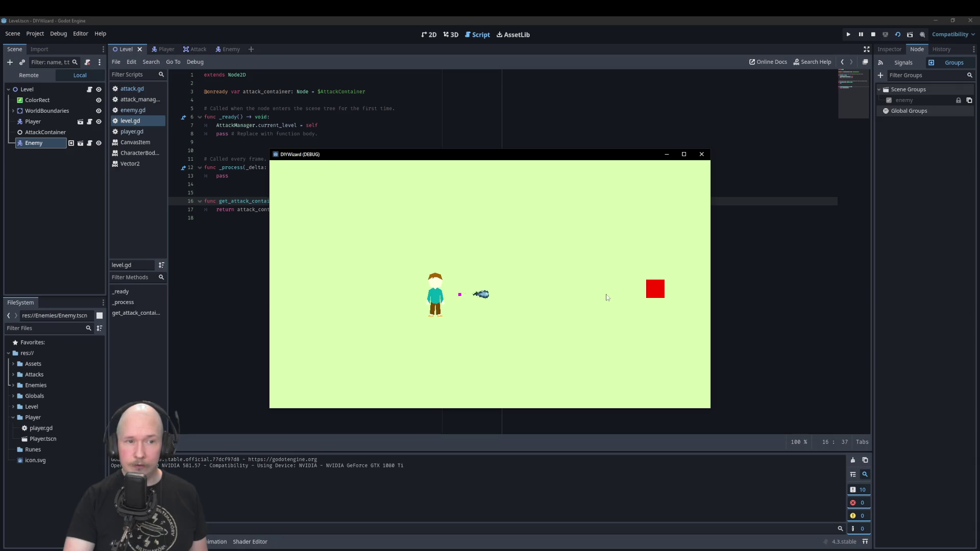
{"action": "left_click", "coordinate": [702, 154]}
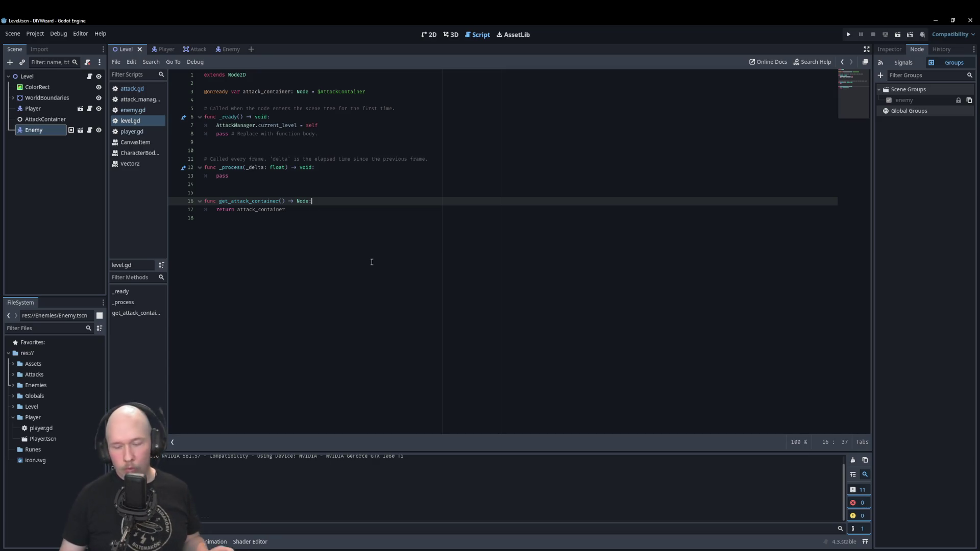
- Collapse the Player folder in the FileSystem dock
{"action": "left_click", "coordinate": [13, 418]}
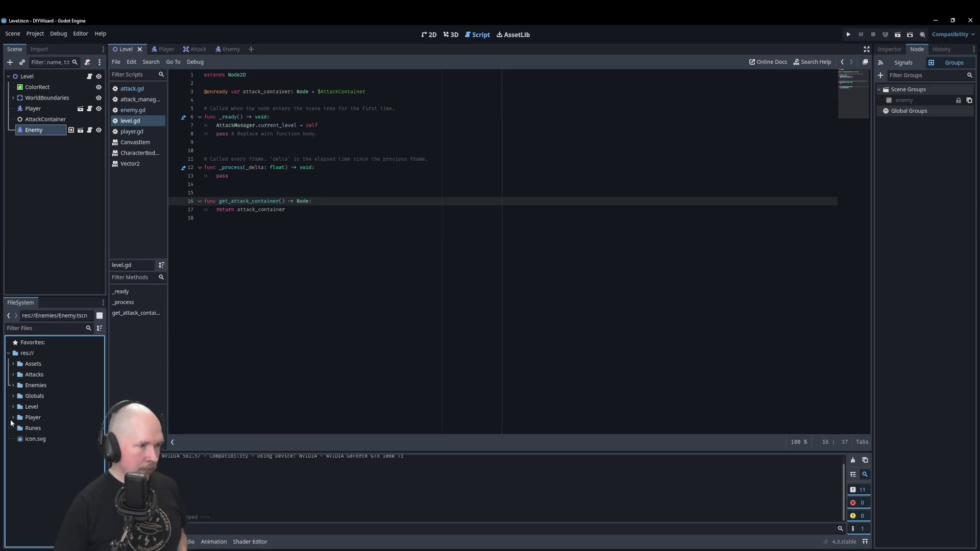
- Create a new folder named 'Managers' at res://, then select the Circles folder
{"action": "left_click", "coordinate": [29, 355]}
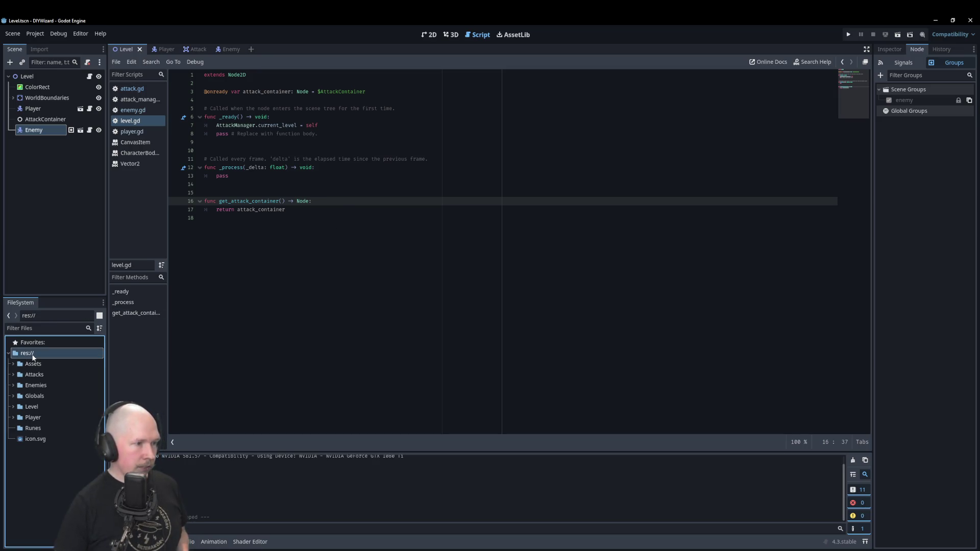
{"action": "right_click", "coordinate": [30, 355]}
{"action": "left_click", "coordinate": [148, 362]}
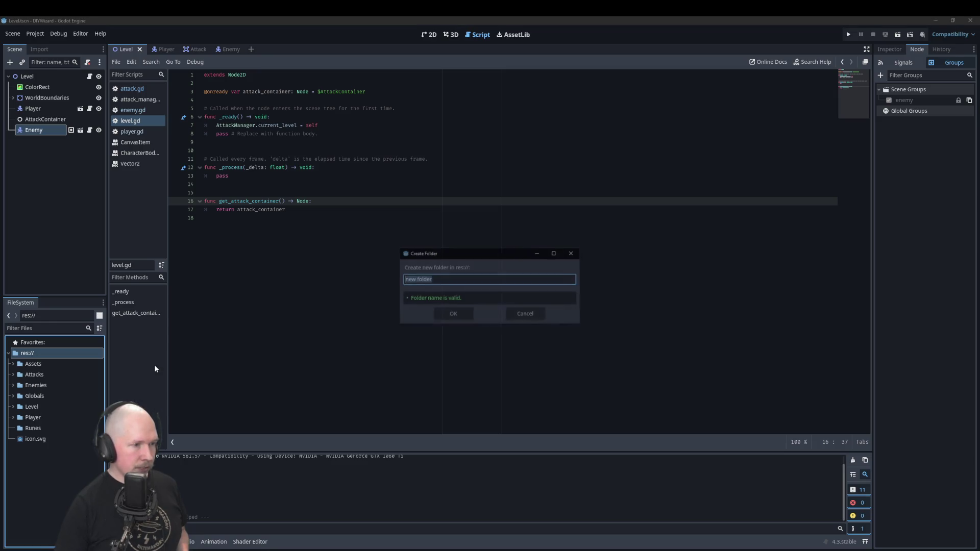
{"action": "type", "text": "Managers"}
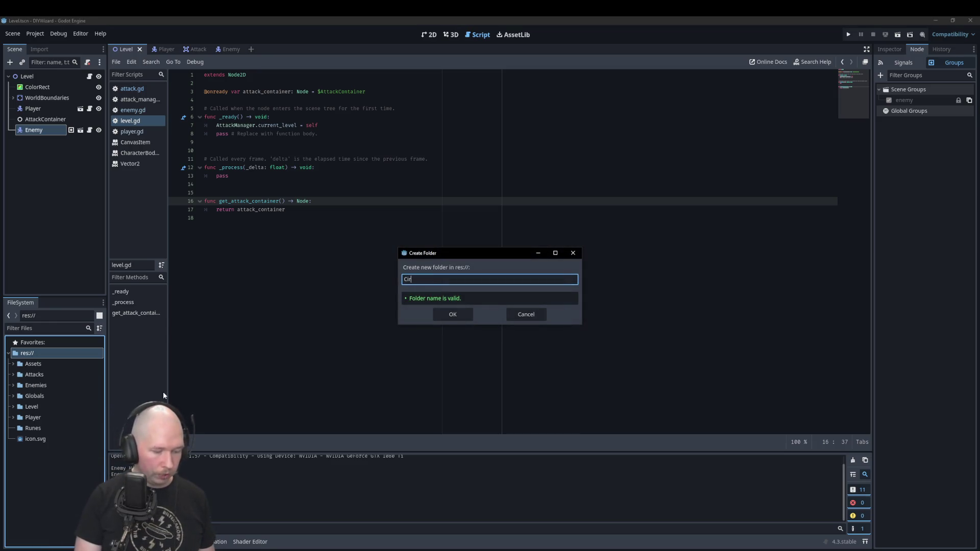
{"action": "key", "text": "Return"}
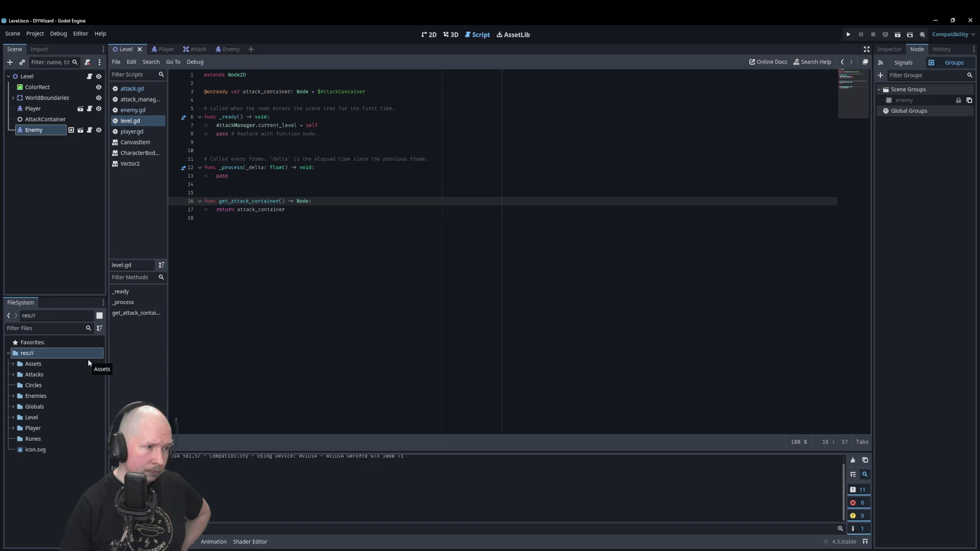
{"action": "left_click", "coordinate": [35, 386]}
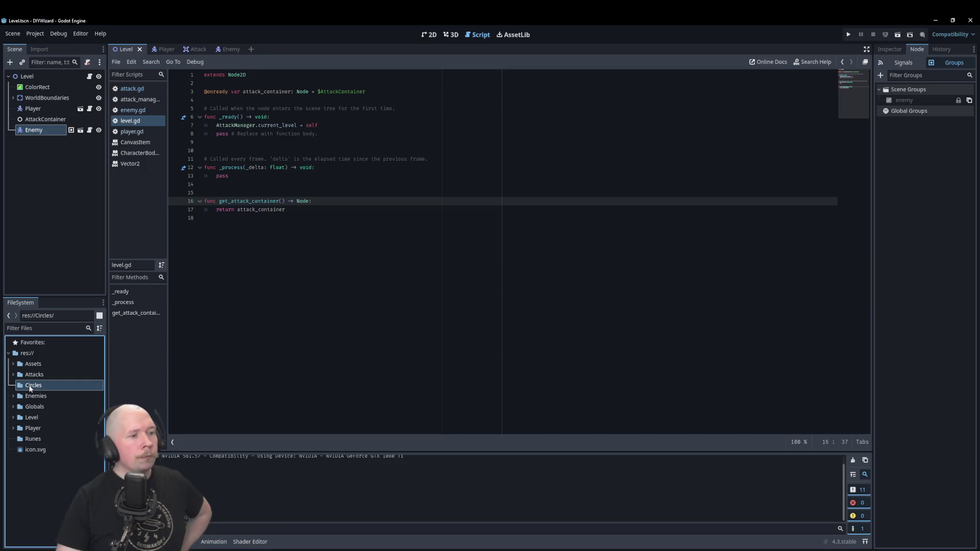
{"action": "right_click", "coordinate": [29, 387]}
- Create a new script named circle_base.gd in the Circles folder
{"action": "mouse_move", "coordinate": [56, 393]}
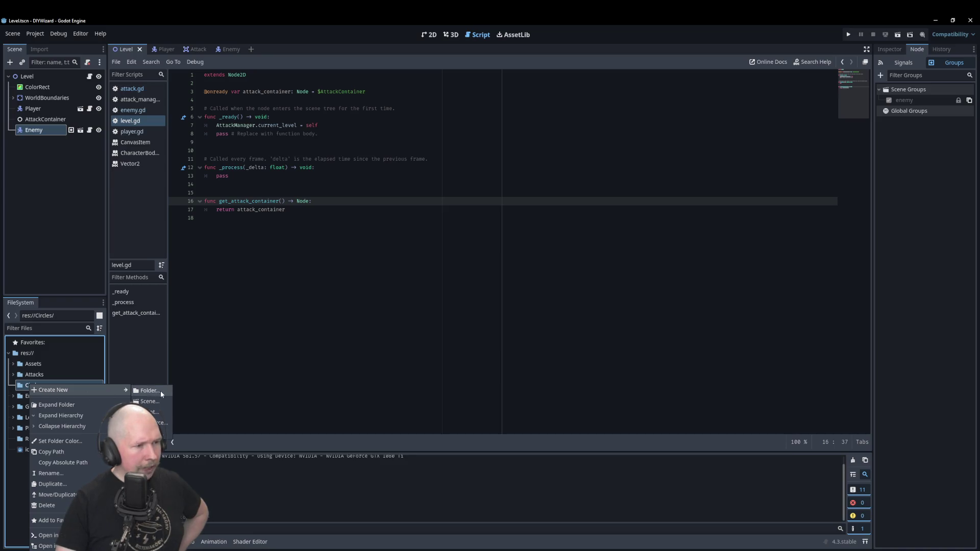
{"action": "left_click", "coordinate": [151, 412]}
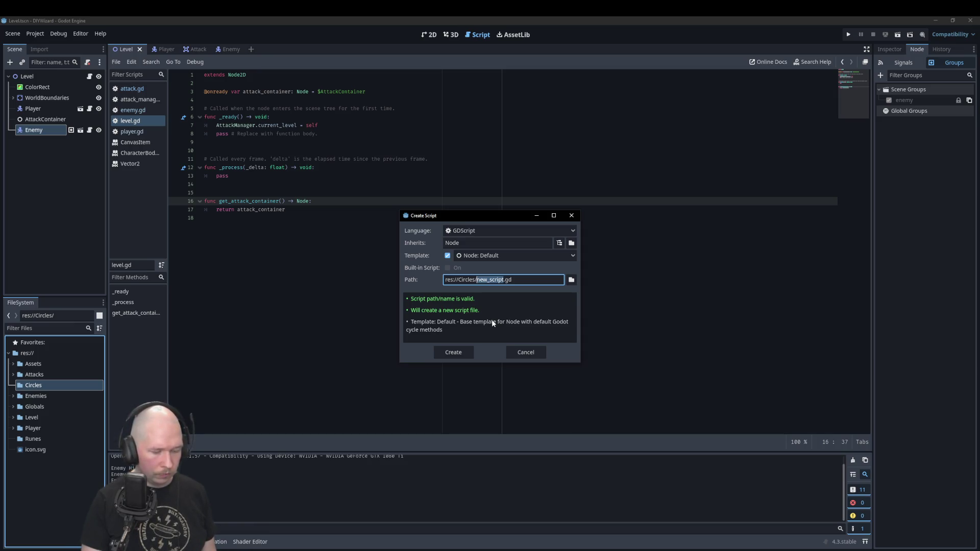
{"action": "type", "text": "circle_"}
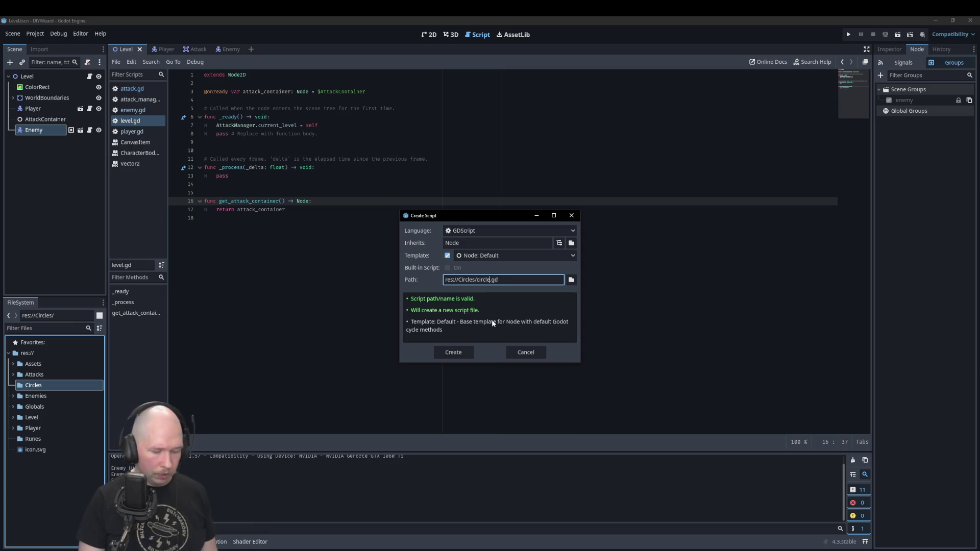
{"action": "type", "text": "base"}
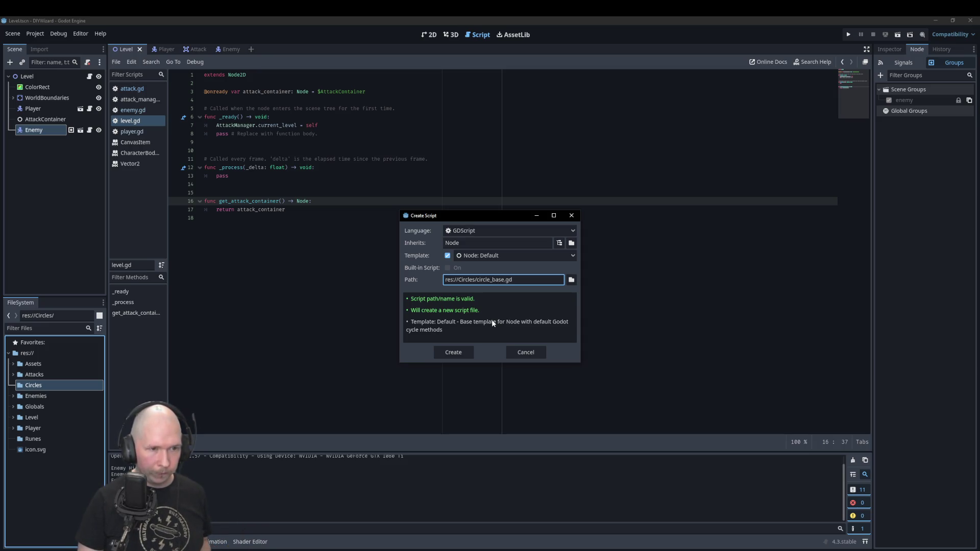
{"action": "key", "text": "Return"}
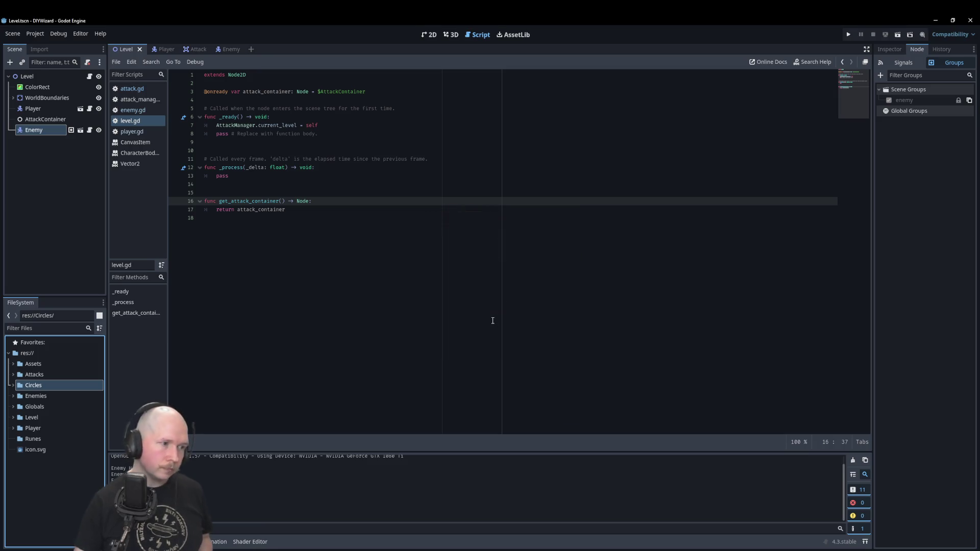
- Open circle_base.gd and delete the template _ready and _process functions, leaving extends Node
{"action": "left_click", "coordinate": [13, 385]}
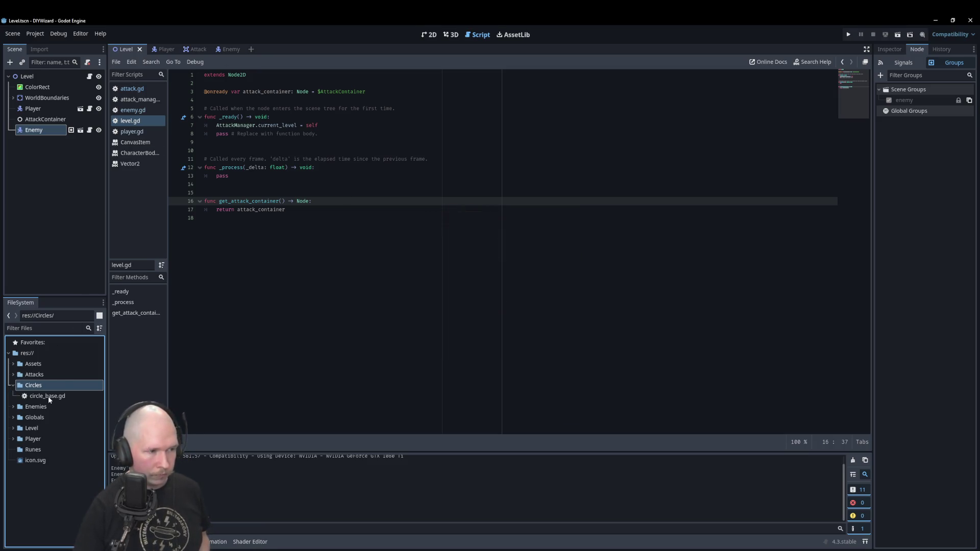
{"action": "double_click", "coordinate": [48, 397]}
{"action": "left_click", "coordinate": [268, 166]}
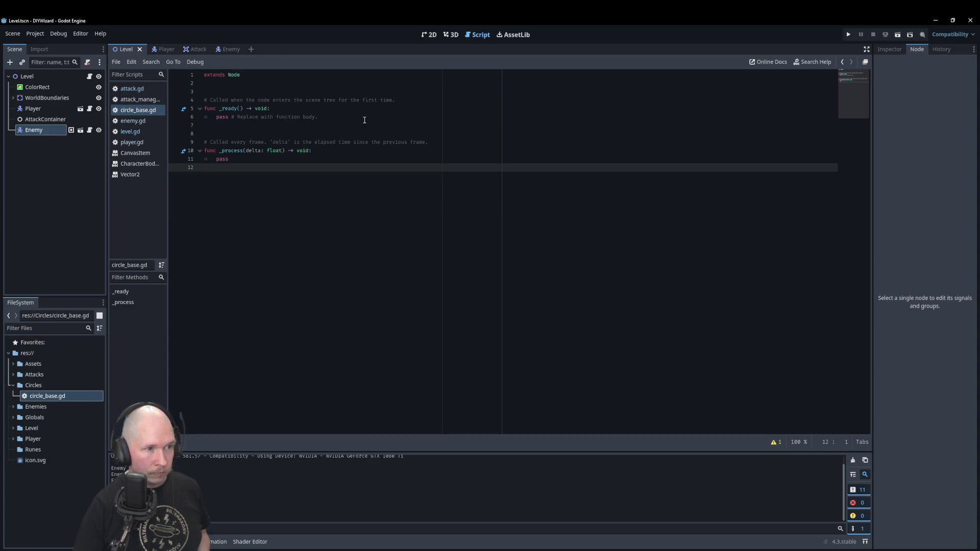
{"action": "mouse_move", "coordinate": [235, 159]}
{"action": "left_mouse_down"}
{"action": "mouse_move", "coordinate": [181, 140]}
{"action": "mouse_move", "coordinate": [193, 100]}
{"action": "left_mouse_up"}
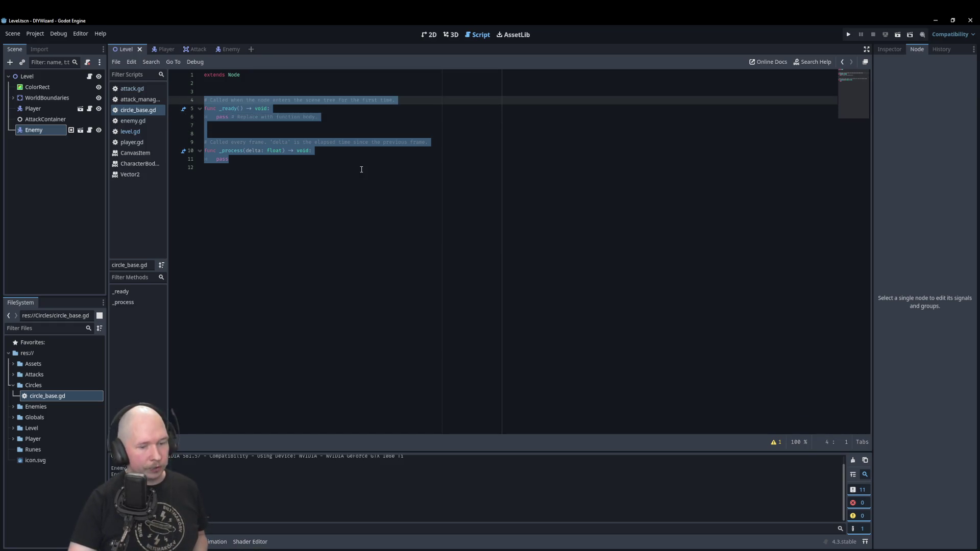
{"action": "key", "text": "BackSpace"}
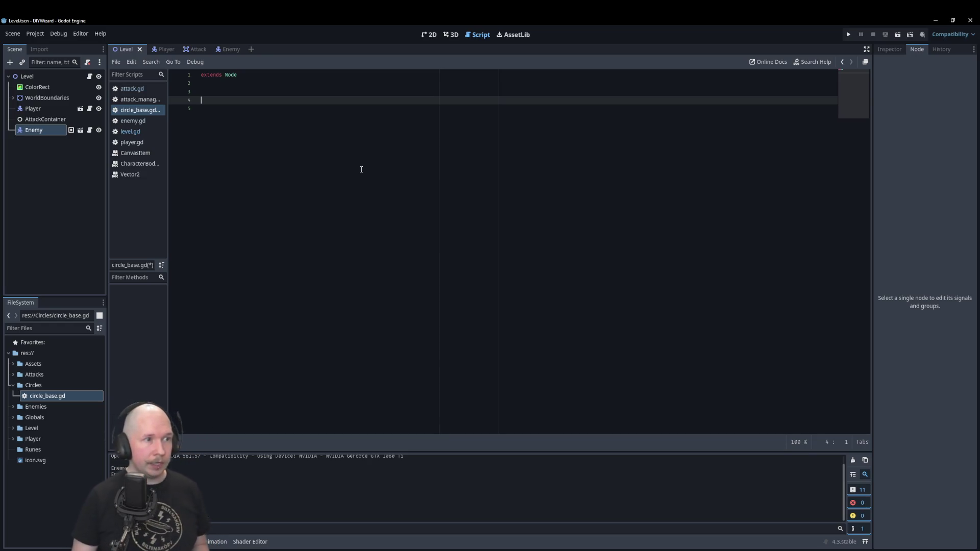
{"action": "key", "text": "Up"}
{"action": "key", "text": "Up"}
- Type 'class circleBase' on line 2 under extends Node, then search the help docs for 'class'
{"action": "type", "text": "class "}
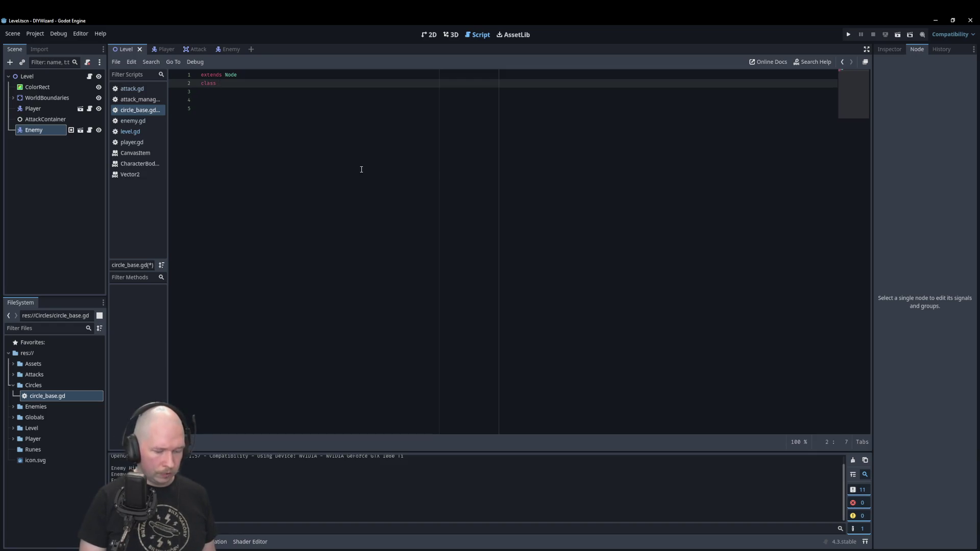
{"action": "type", "text": "cir"}
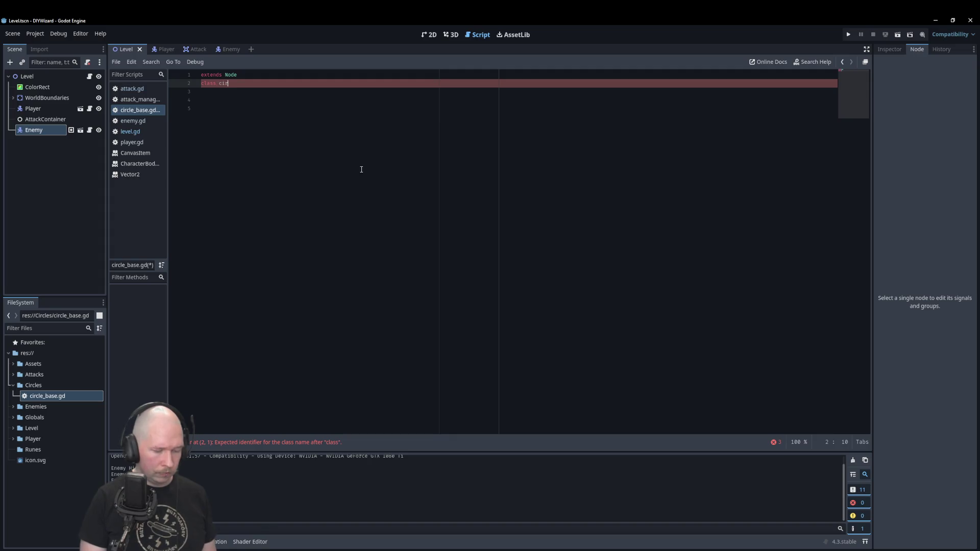
{"action": "type", "text": "cleBase"}
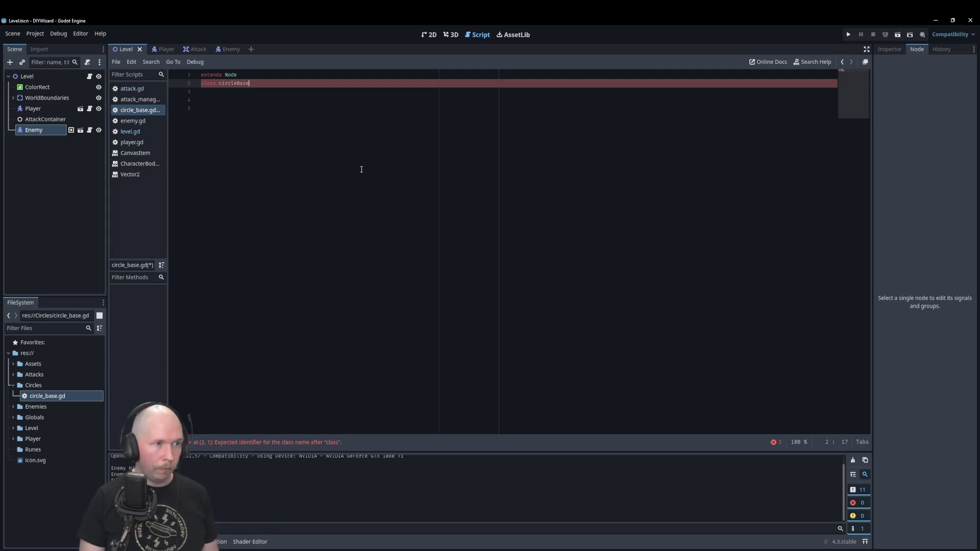
{"action": "key", "text": "ctrl+Left"}
{"action": "key", "text": "Left"}
{"action": "key", "text": "Right"}
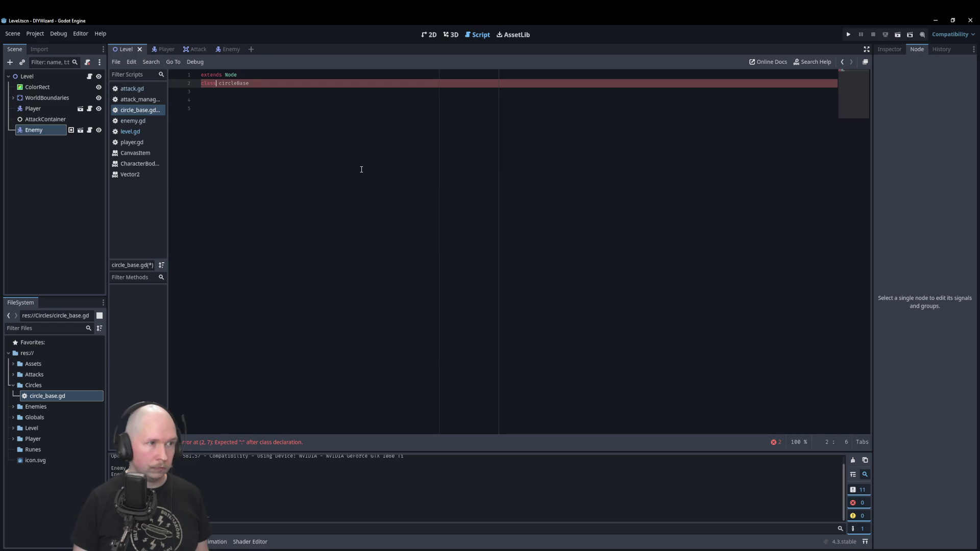
{"action": "left_click", "coordinate": [216, 148]}
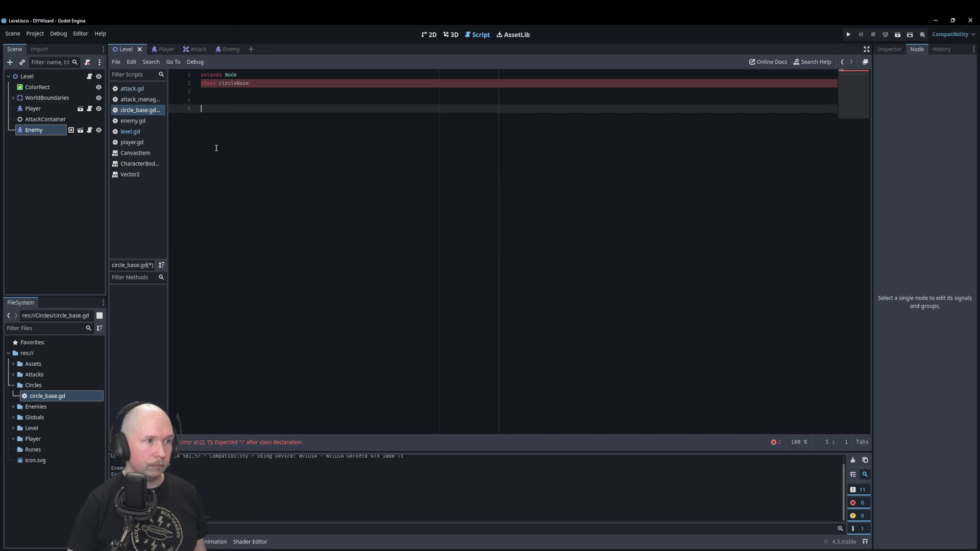
{"action": "left_click", "coordinate": [814, 62]}
{"action": "type", "text": "cl"}
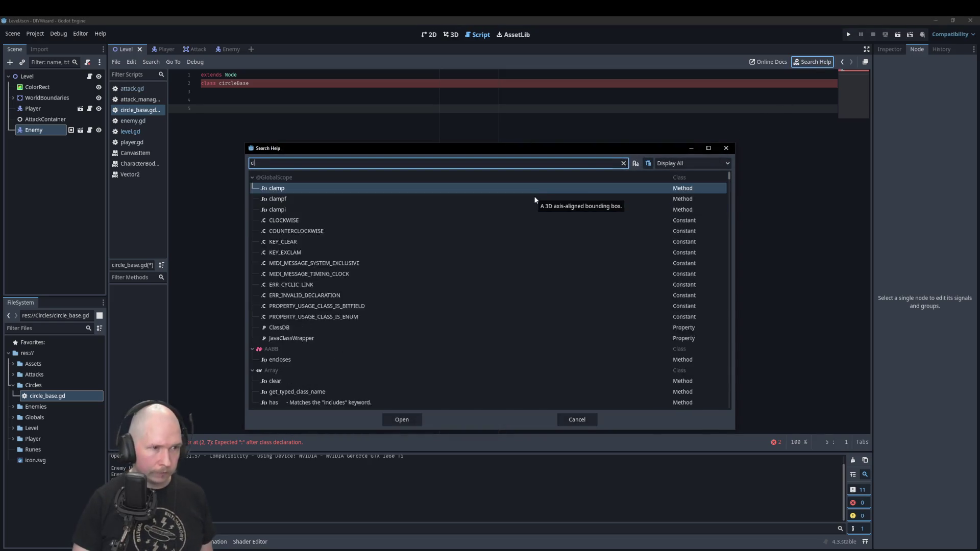
{"action": "type", "text": "ass"}
- Read the ClassDB and linked StringName doc pages, open ClassDB online, then return to circle_base.gd
{"action": "key", "text": "Return"}
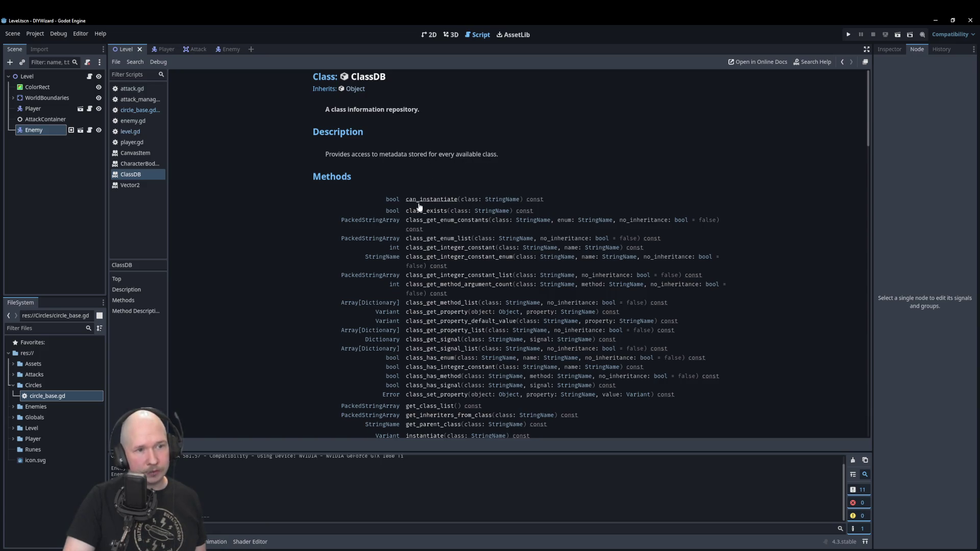
{"action": "left_click", "coordinate": [500, 202]}
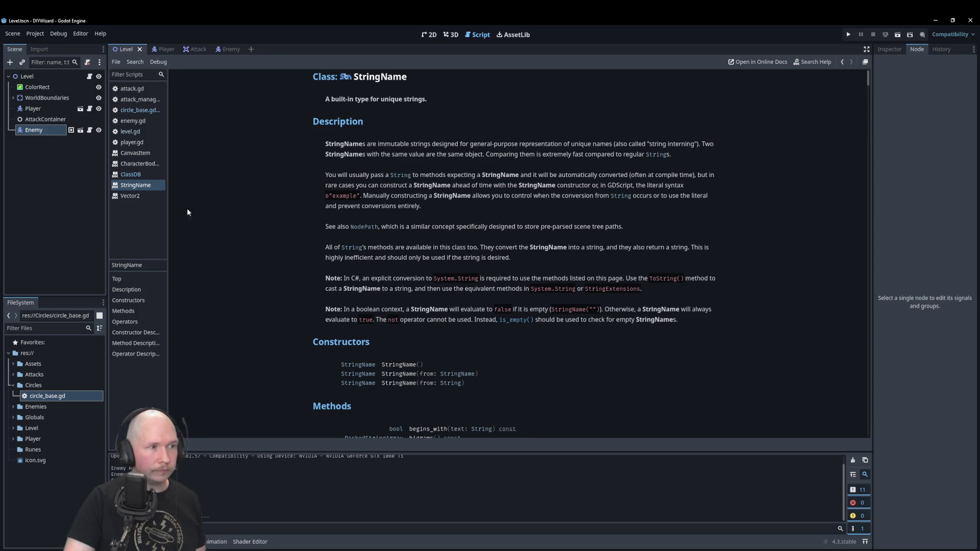
{"action": "left_click", "coordinate": [131, 177]}
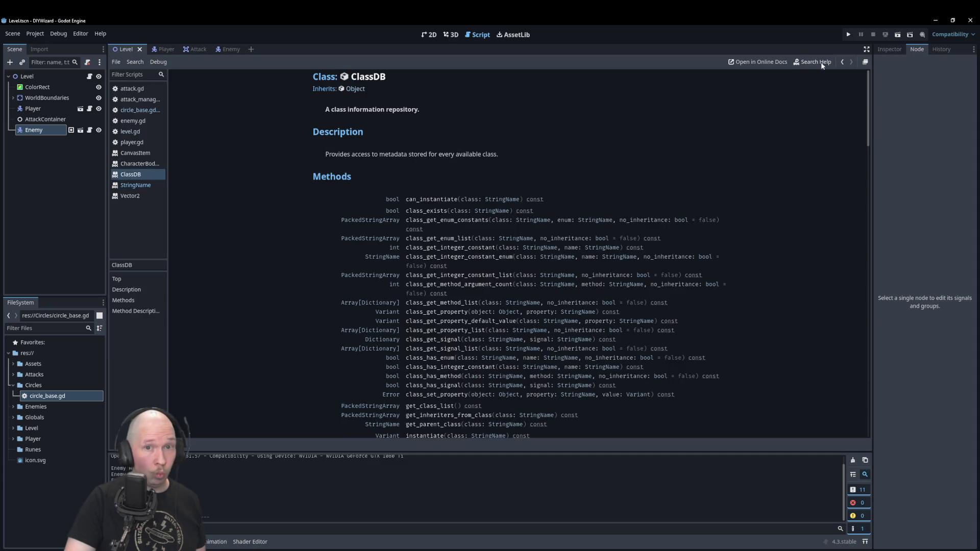
{"action": "left_click", "coordinate": [842, 62]}
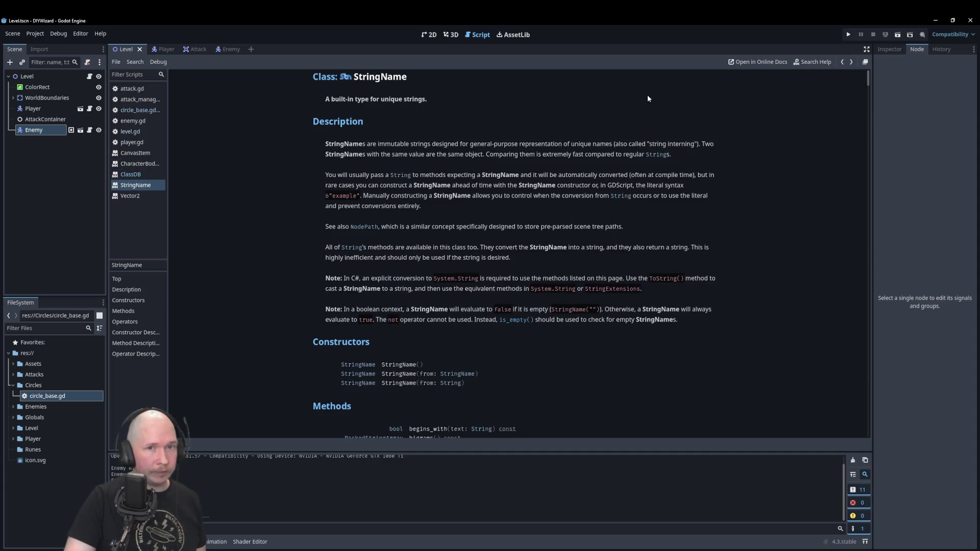
{"action": "left_click", "coordinate": [850, 63]}
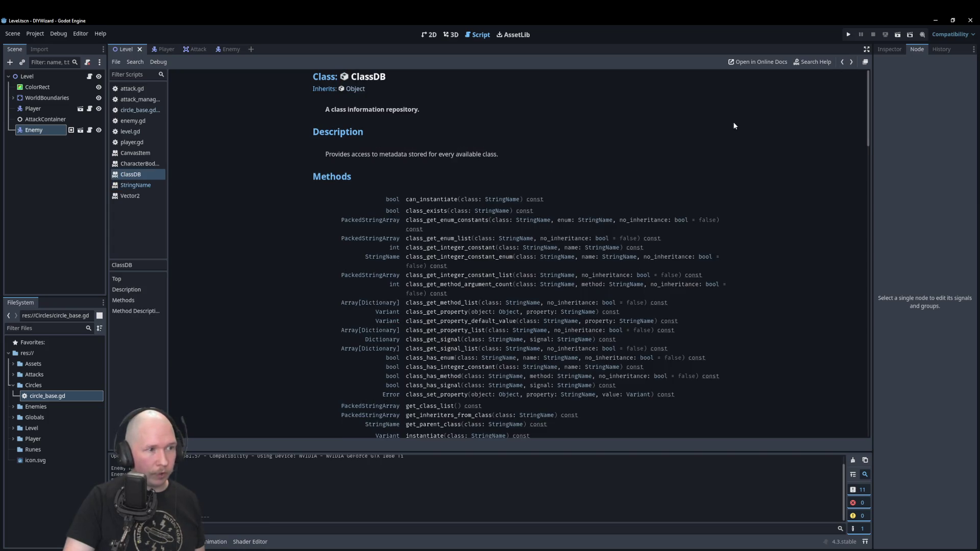
{"action": "left_click", "coordinate": [767, 64]}
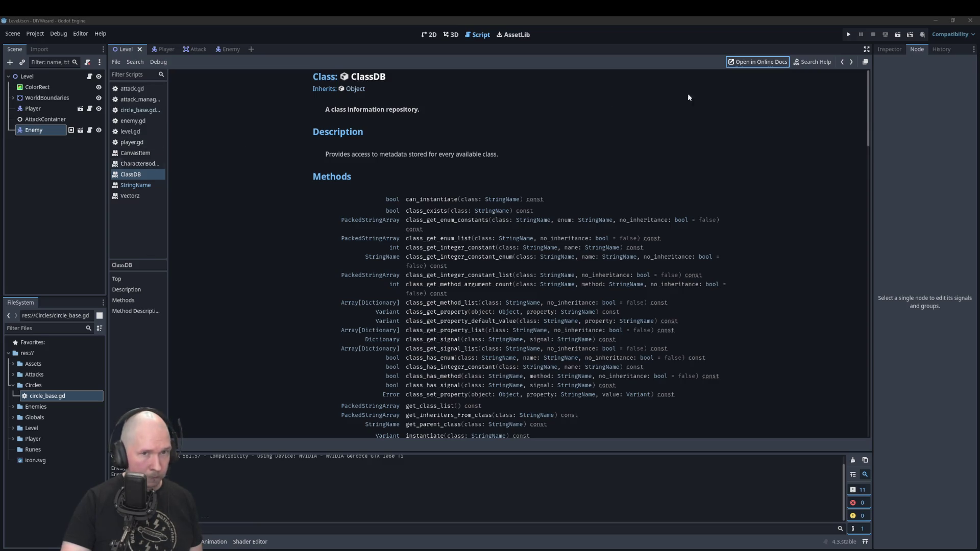
{"action": "left_click", "coordinate": [141, 112]}
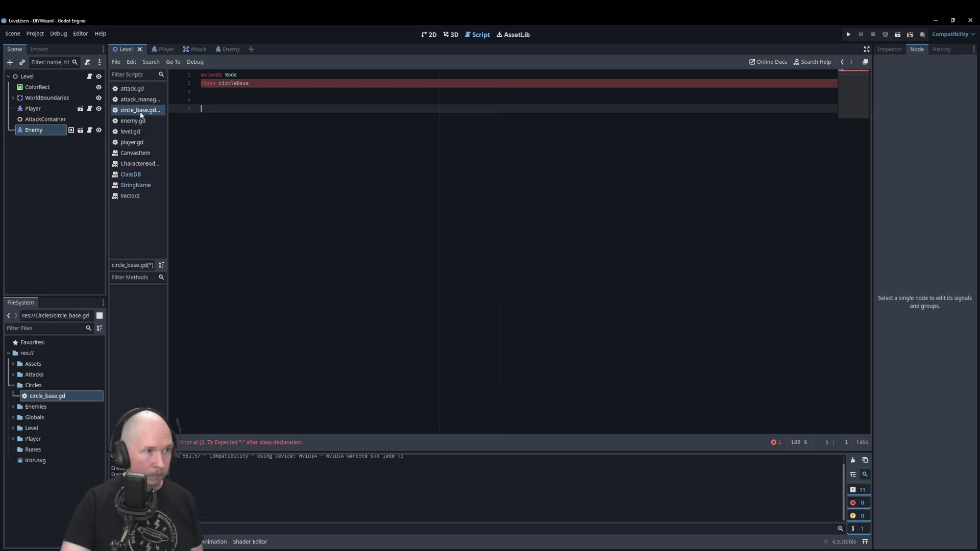
- Turn 'class circleBase' on line 2 into a 'class_name circleBase' declaration
{"action": "left_click", "coordinate": [215, 85]}
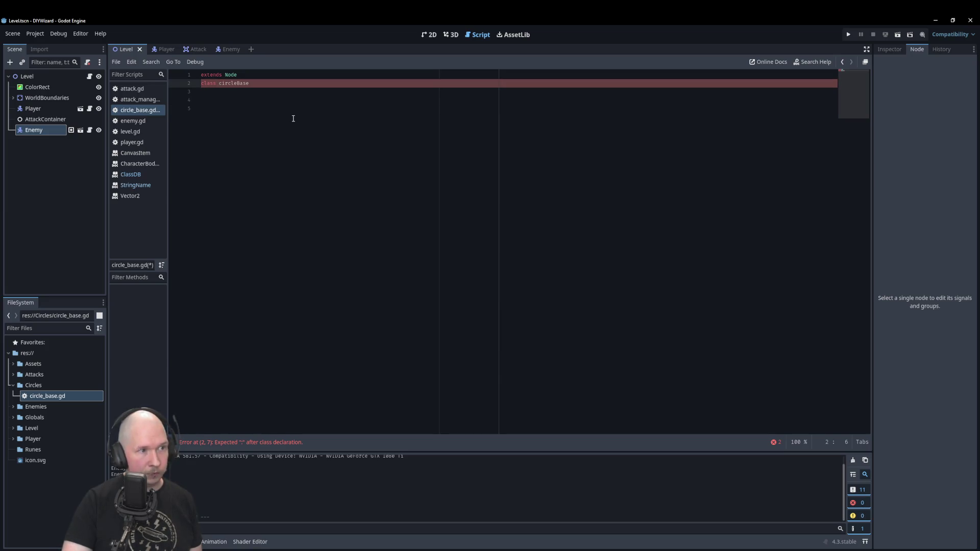
{"action": "key", "text": "BackSpace"}
{"action": "type", "text": "_na"}
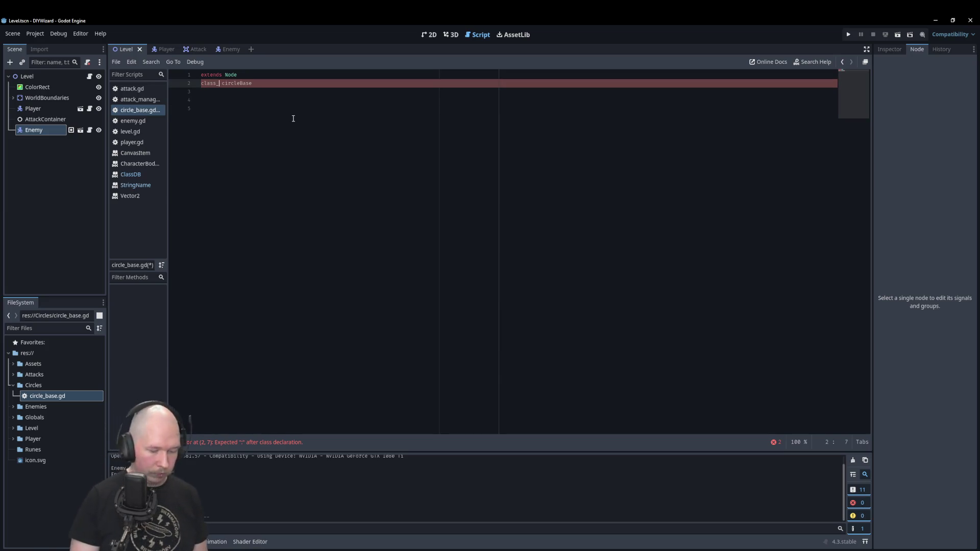
{"action": "key", "text": "Return"}
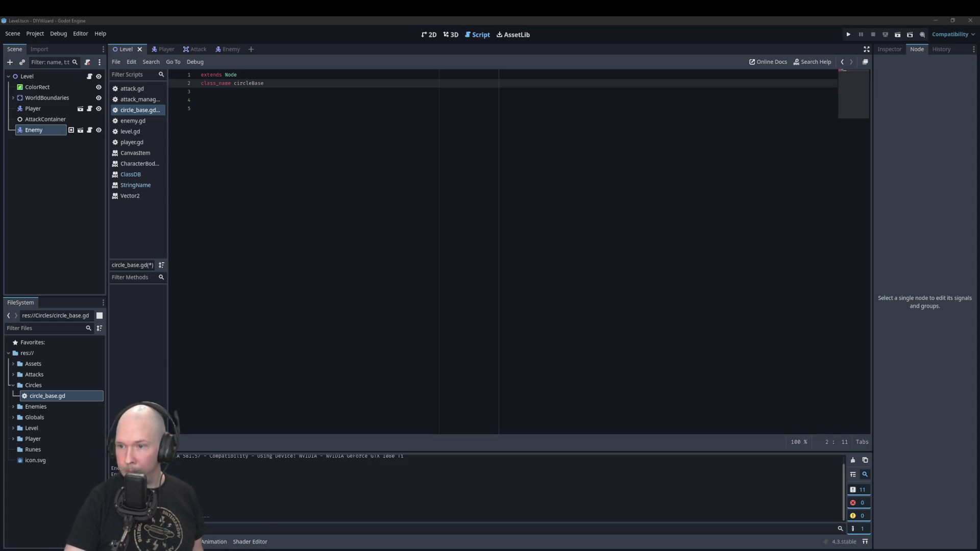
{"action": "left_click", "coordinate": [306, 85]}
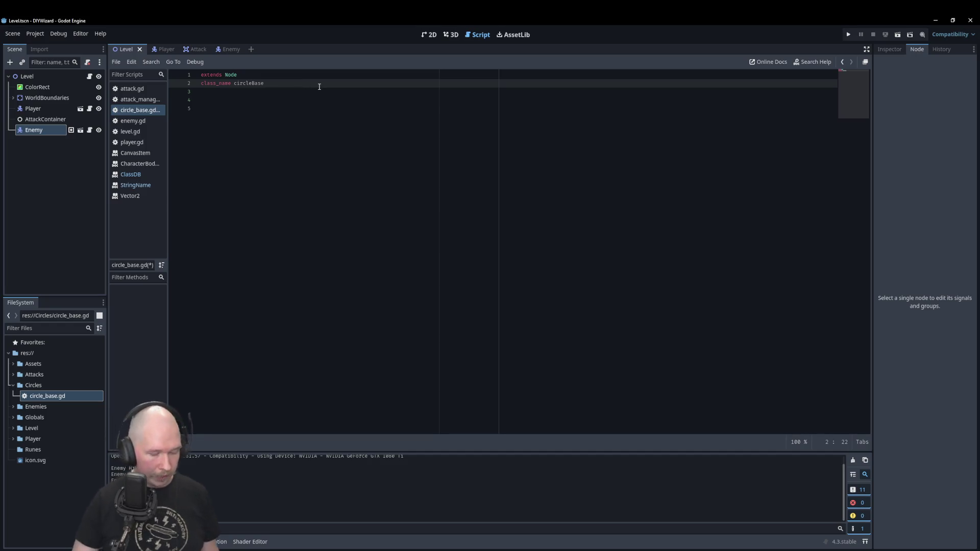
{"action": "type", "text": "e"}
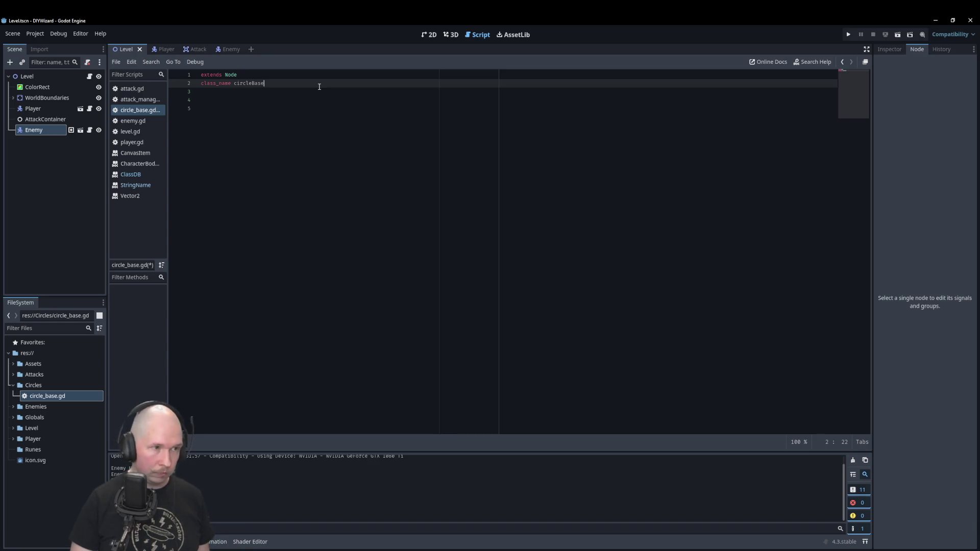
- Move the class_name line above extends Node and add a blank line below the header
{"action": "key", "text": "shift+Home"}
{"action": "key", "text": "ctrl+x"}
{"action": "key", "text": "Up"}
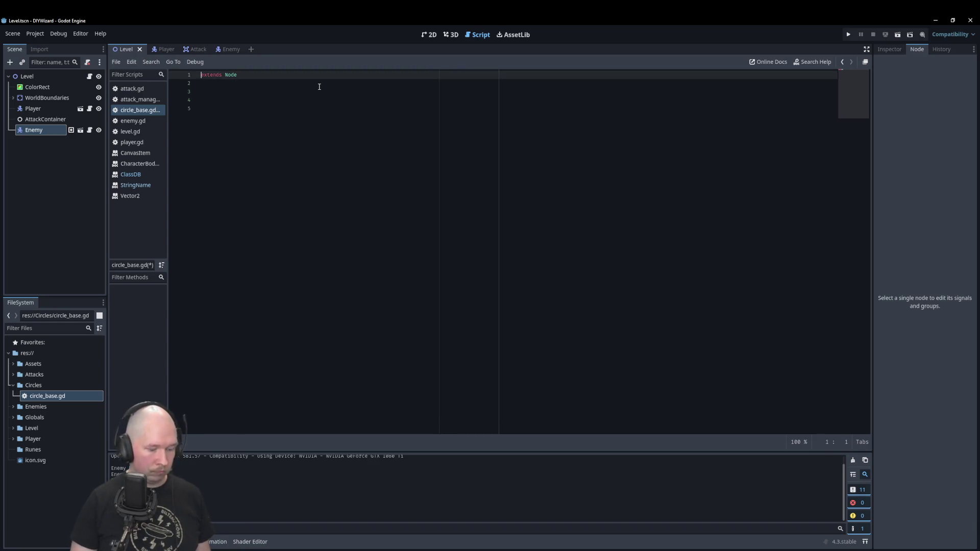
{"action": "key", "text": "ctrl+v"}
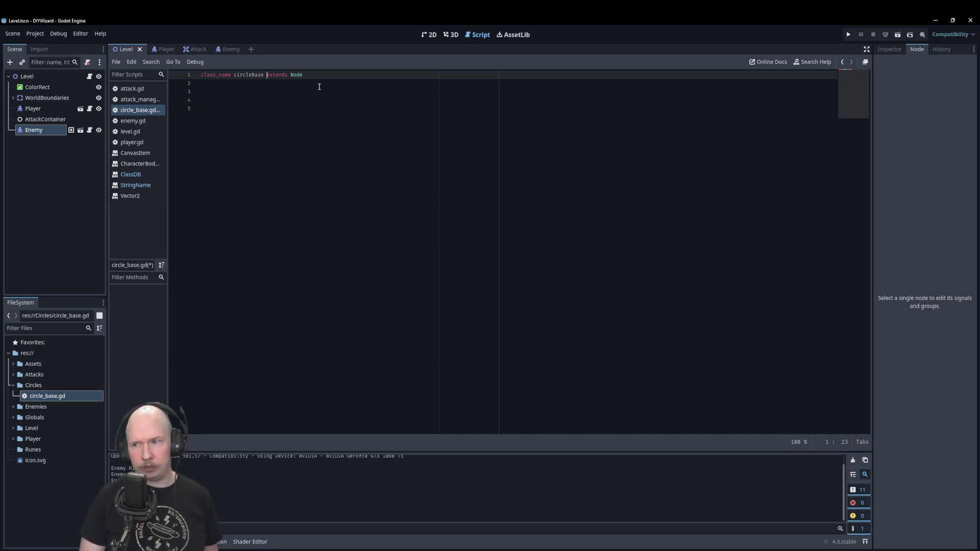
{"action": "key", "text": "Return"}
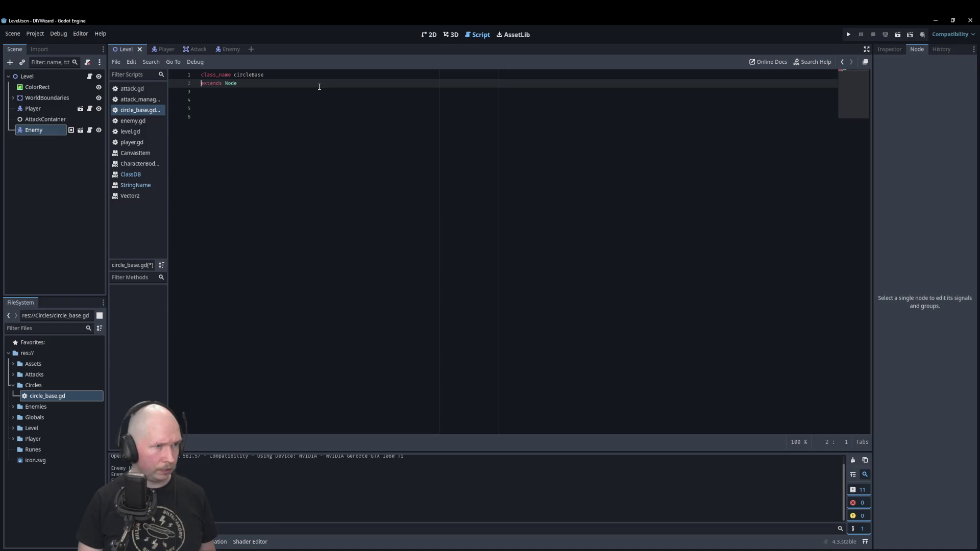
{"action": "key", "text": "Down"}
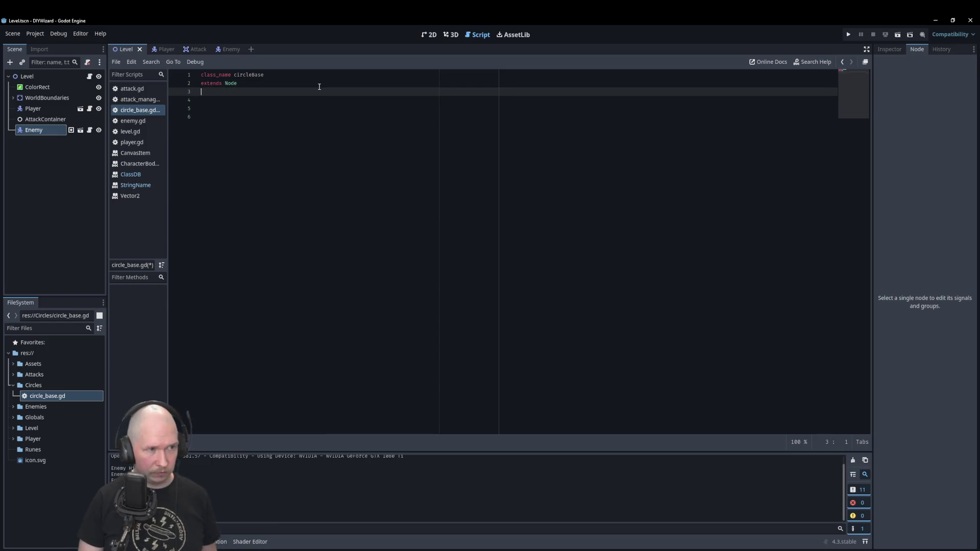
{"action": "key", "text": "Return"}
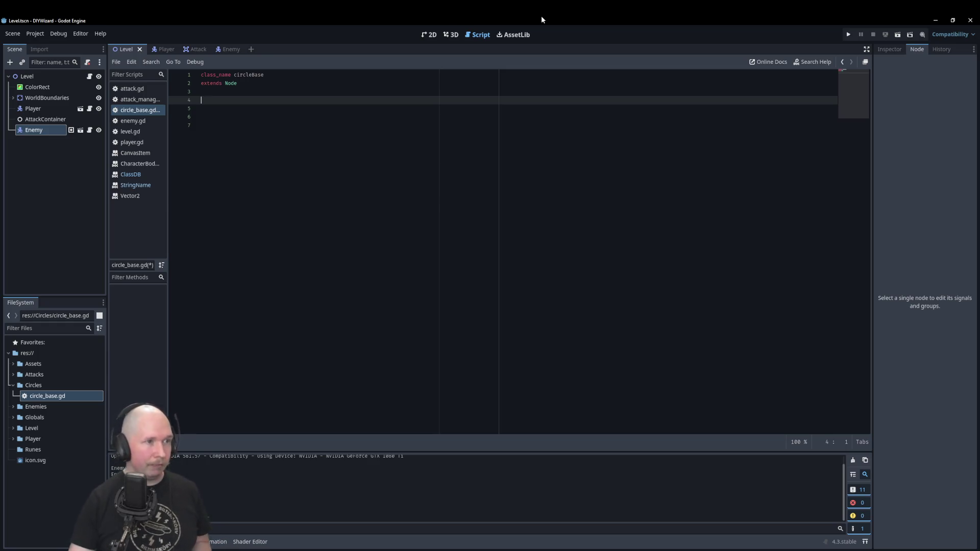
- Capitalize the class name to CircleBase
{"action": "left_click", "coordinate": [236, 72]}
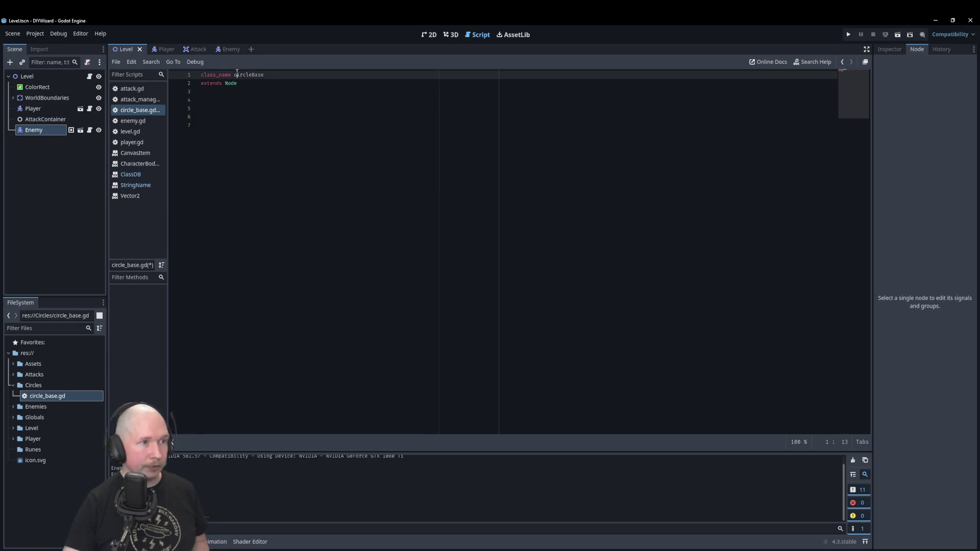
{"action": "key", "text": "BackSpace"}
{"action": "type", "text": "C"}
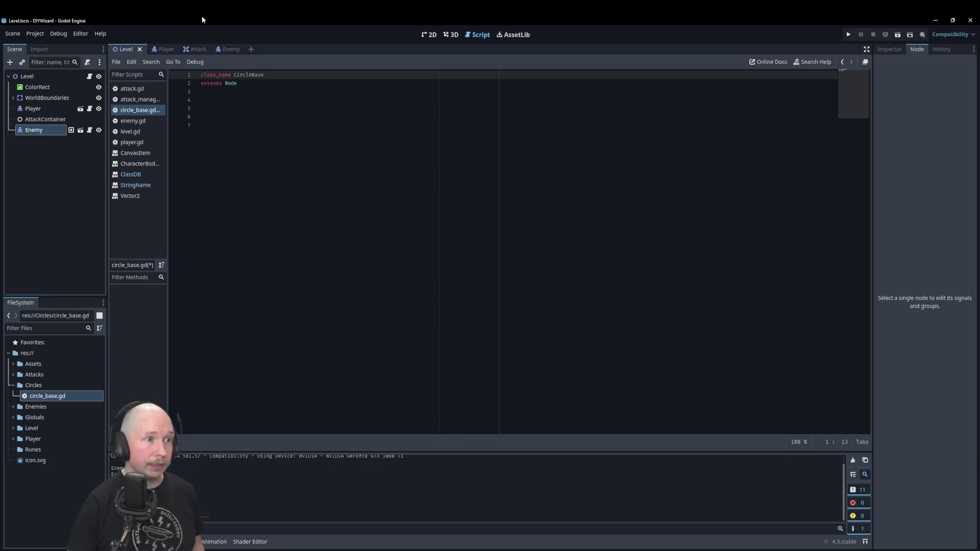
{"action": "left_click", "coordinate": [282, 154]}
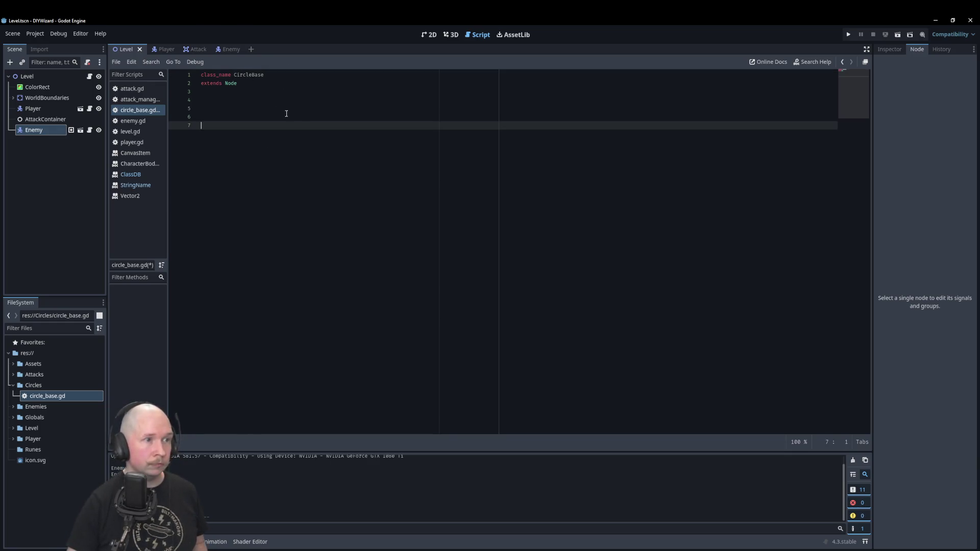
{"action": "left_click", "coordinate": [258, 101]}
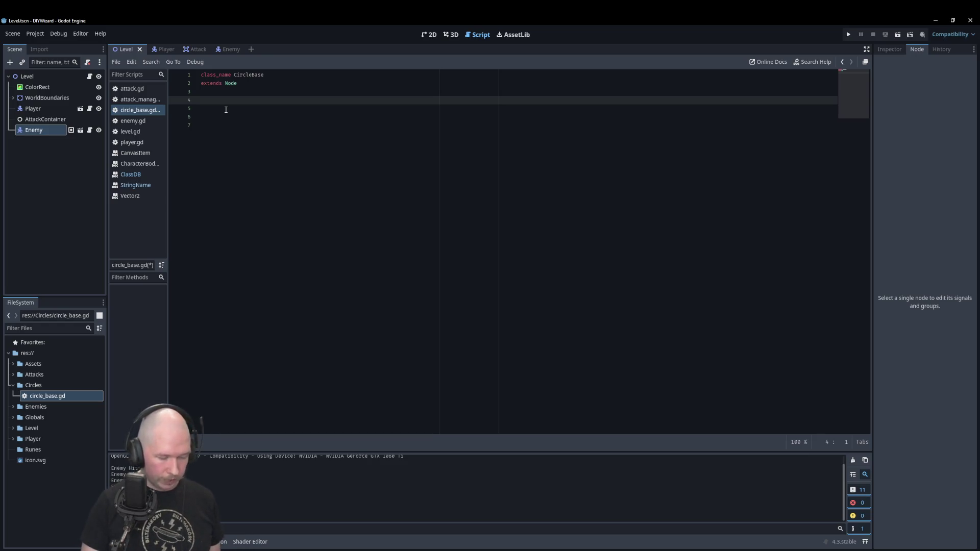
- Add a line-4 comment: circle needs containers for runes and must progress through them in order
{"action": "type", "text": "cirlce need s"}
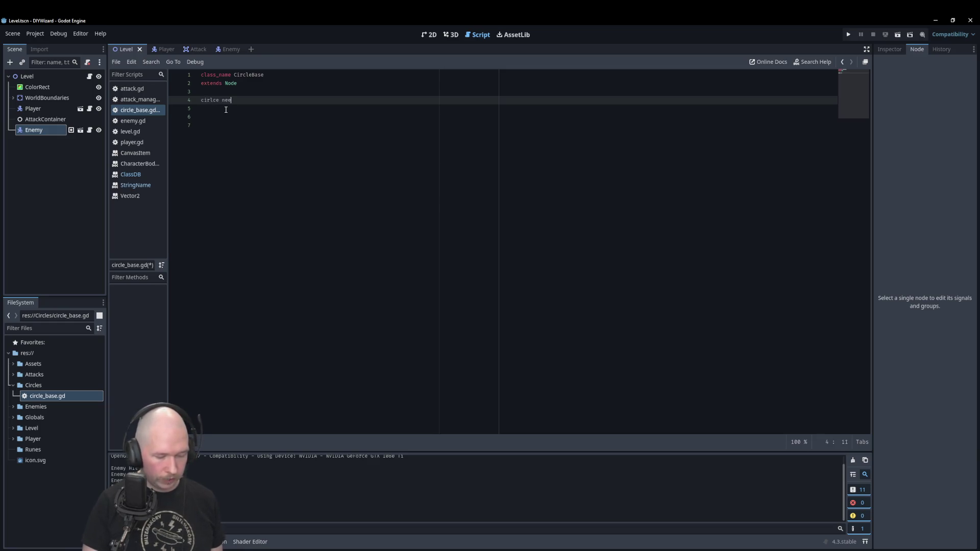
{"action": "key", "text": "BackSpace"}
{"action": "key", "text": "BackSpace"}
{"action": "type", "text": "s "}
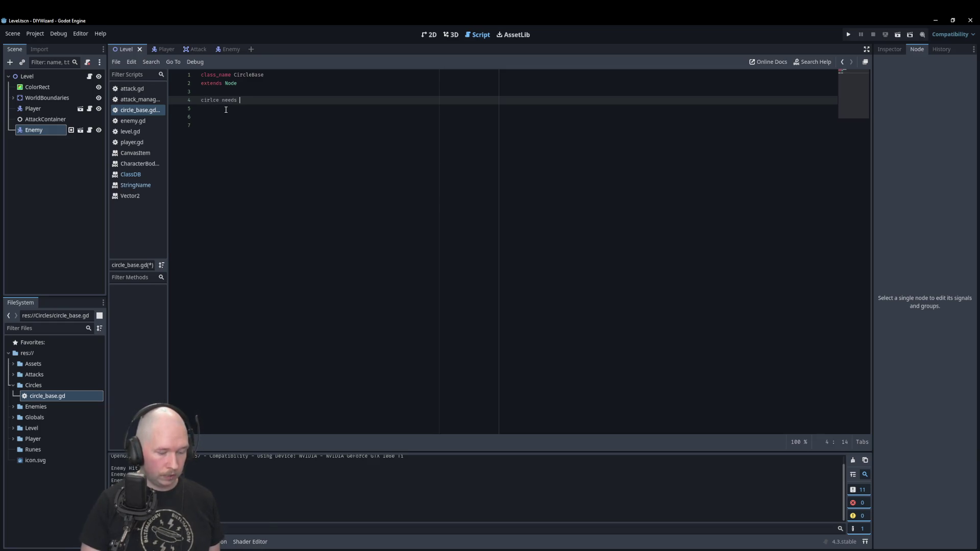
{"action": "type", "text": "to contain"}
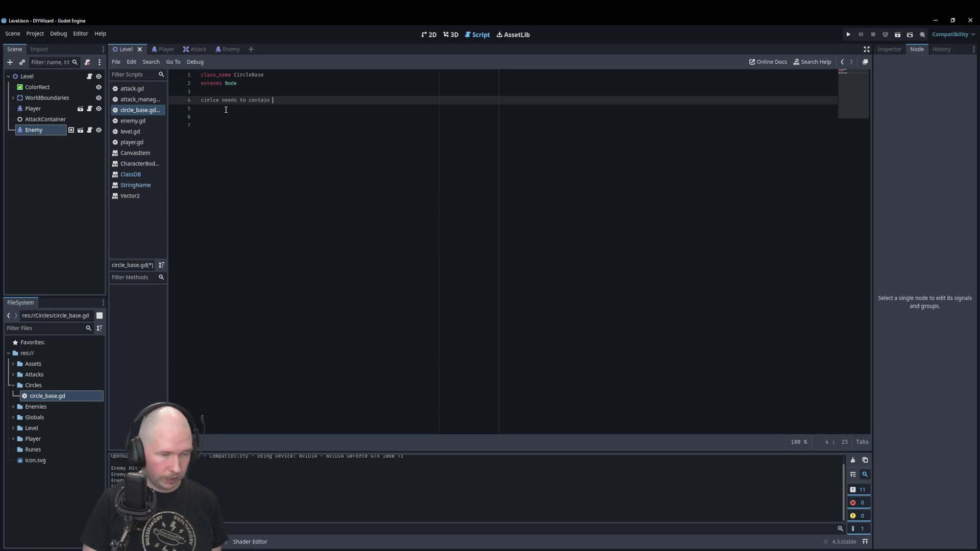
{"action": "key", "text": "BackSpace"}
{"action": "key", "text": "BackSpace"}
{"action": "key", "text": "BackSpace"}
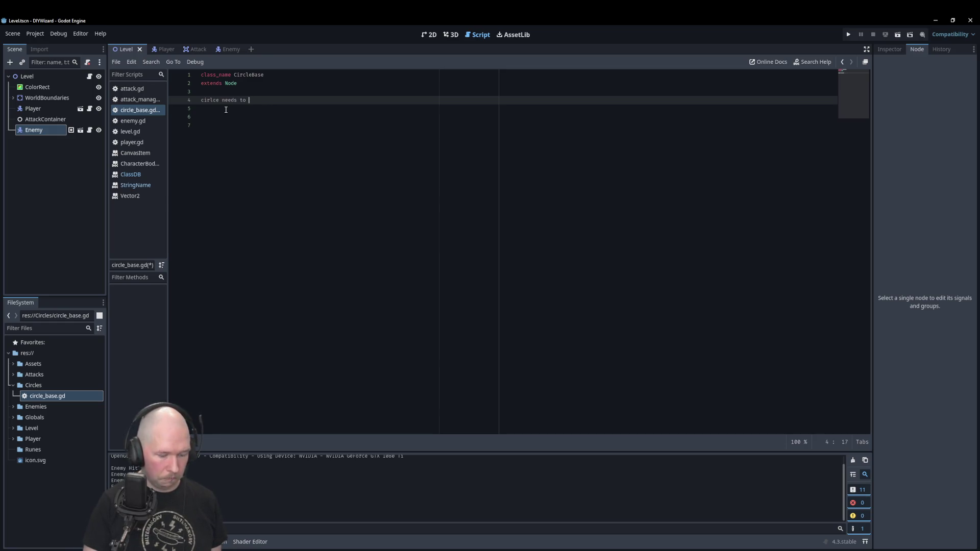
{"action": "type", "text": "have containers for t"}
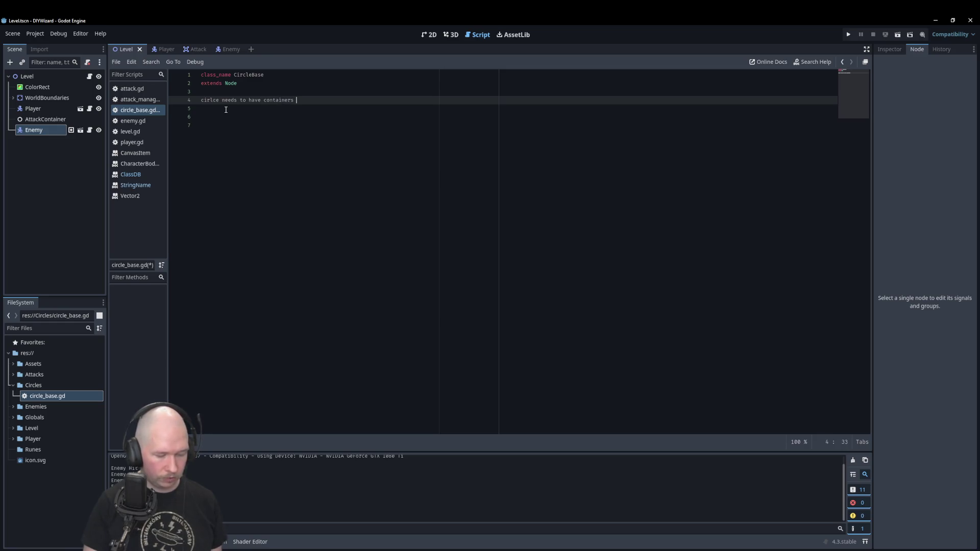
{"action": "key", "text": "BackSpace"}
{"action": "type", "text": "runes an"}
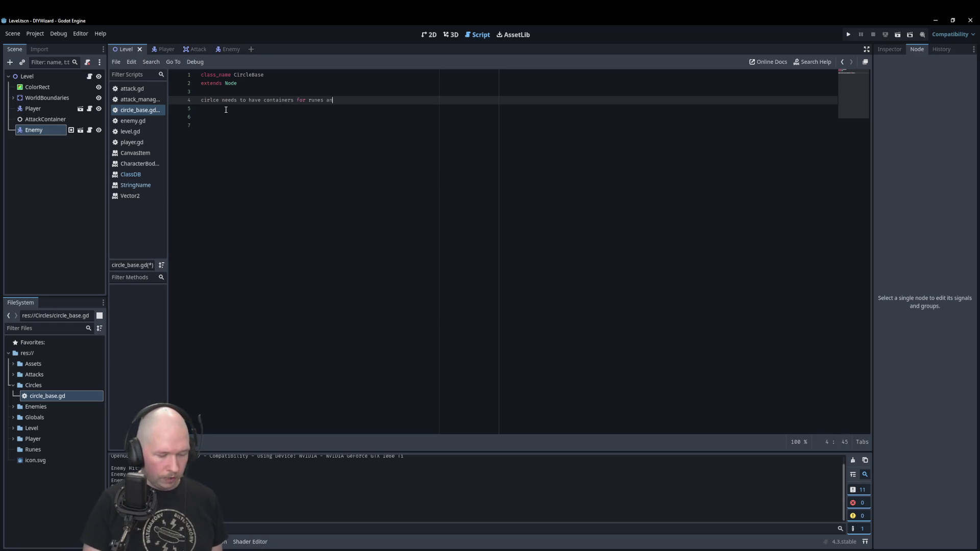
{"action": "type", "text": "d be ab"}
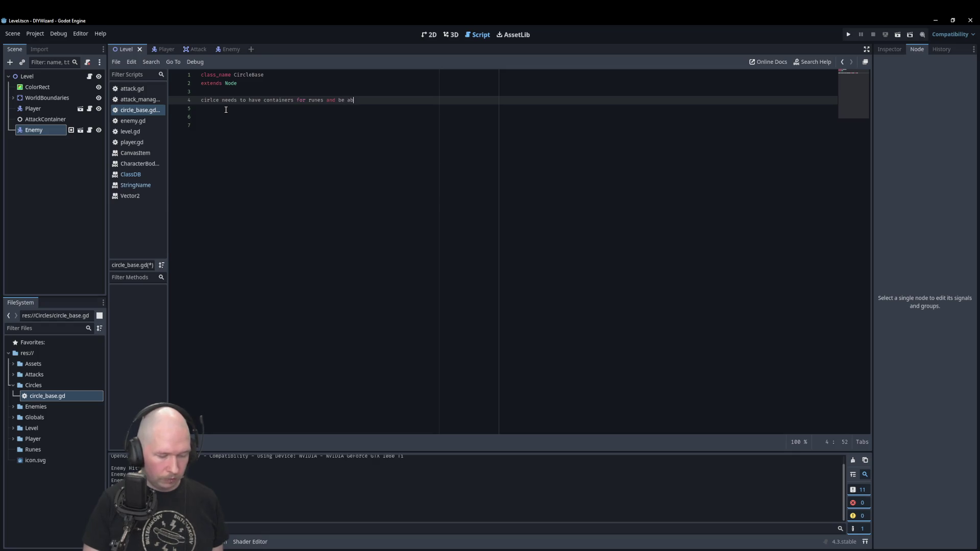
{"action": "type", "text": "le to progere"}
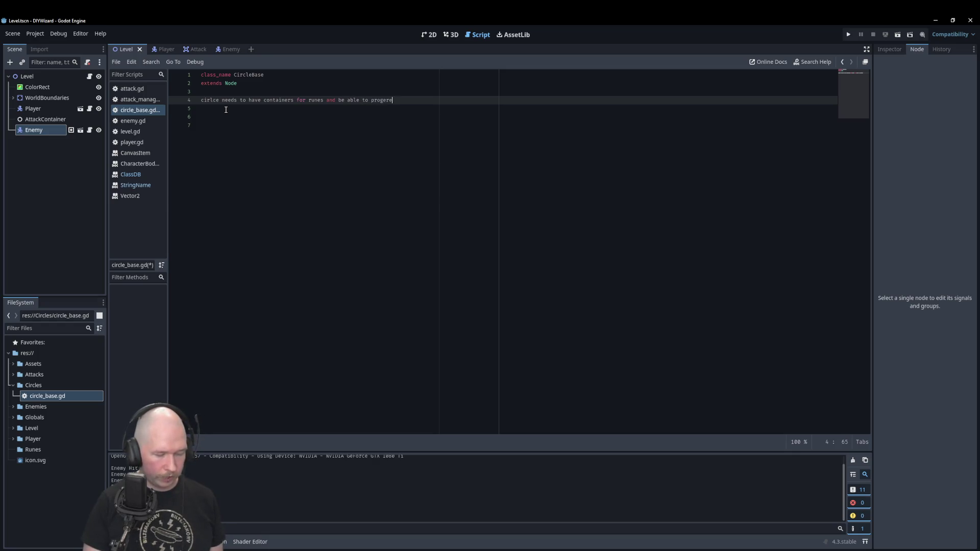
{"action": "type", "text": "ss through them"}
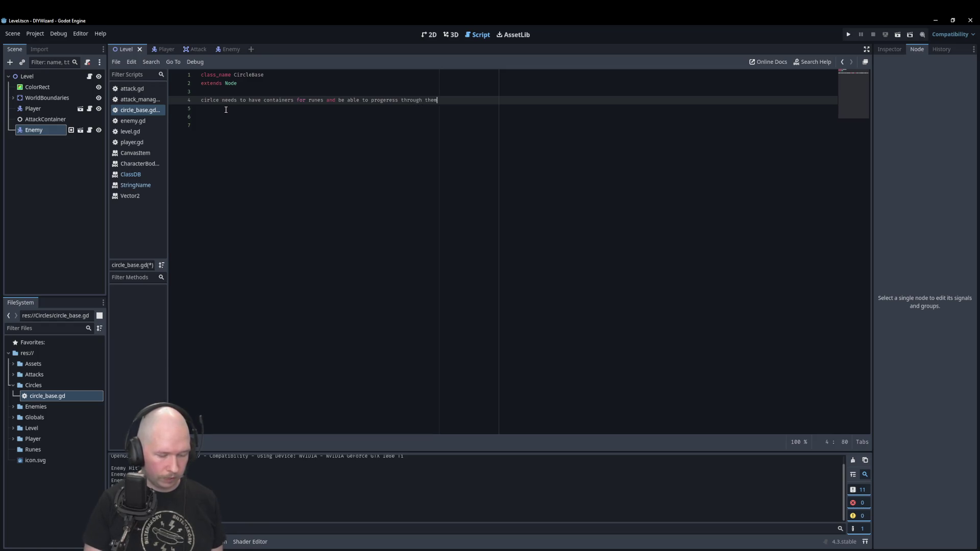
{"action": "type", "text": " in order."}
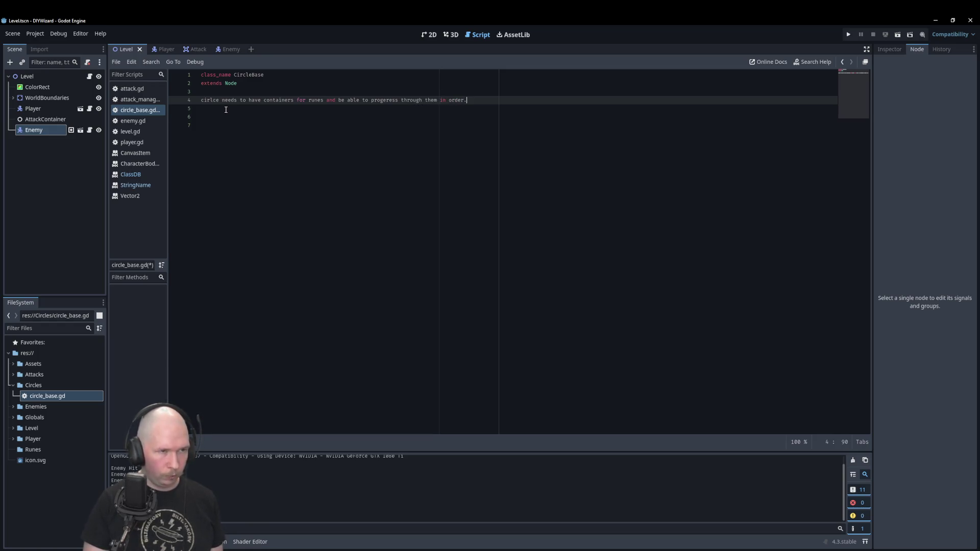
{"action": "key", "text": "Home"}
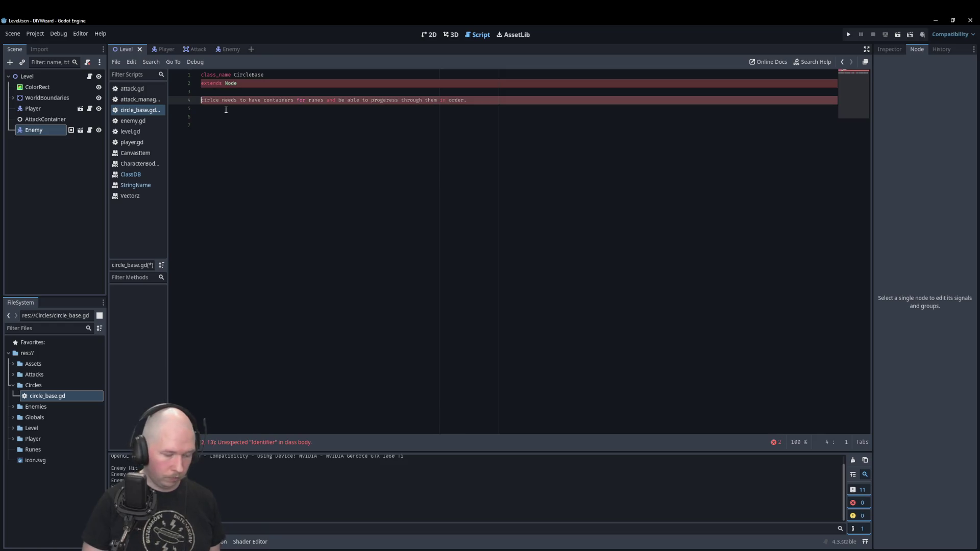
{"action": "type", "text": "#"}
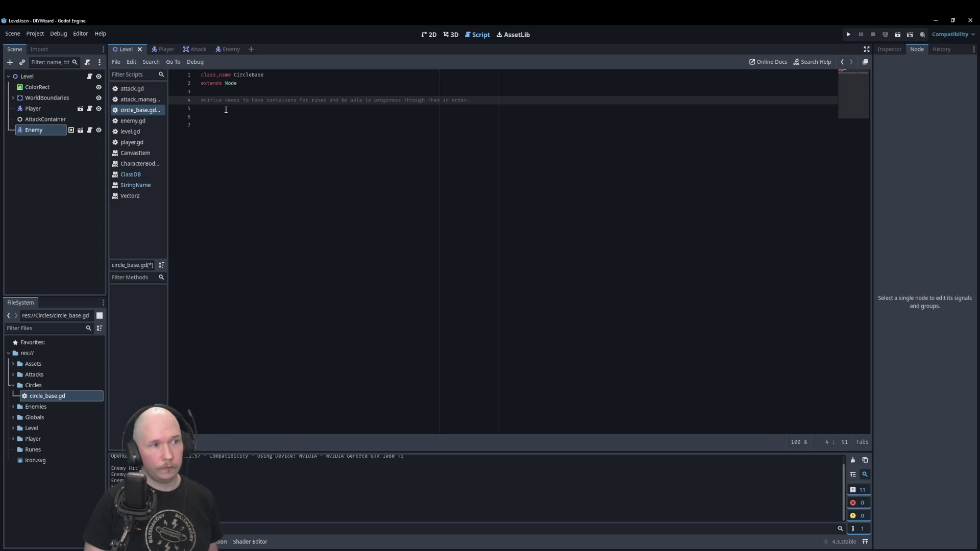
{"action": "key", "text": "Return"}
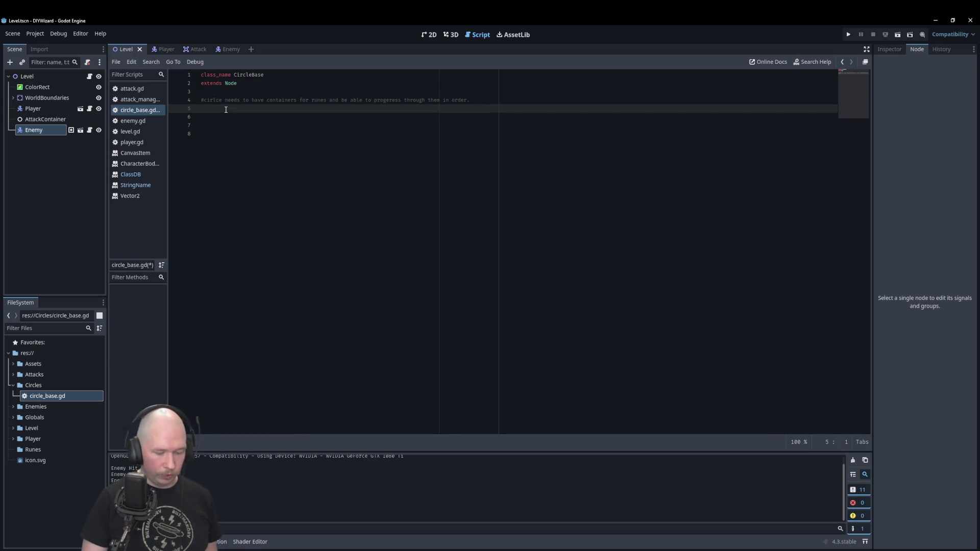
- Declare runeContainers: Array = [] and circleSize: int = 3, then type the currentRune: int = 0 line
{"action": "type", "text": "var"}
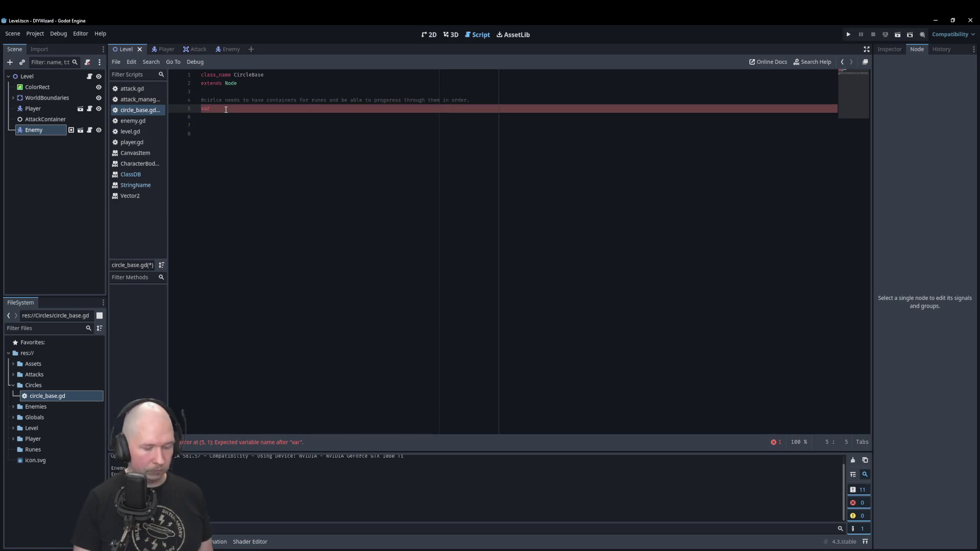
{"action": "type", "text": " runeC"}
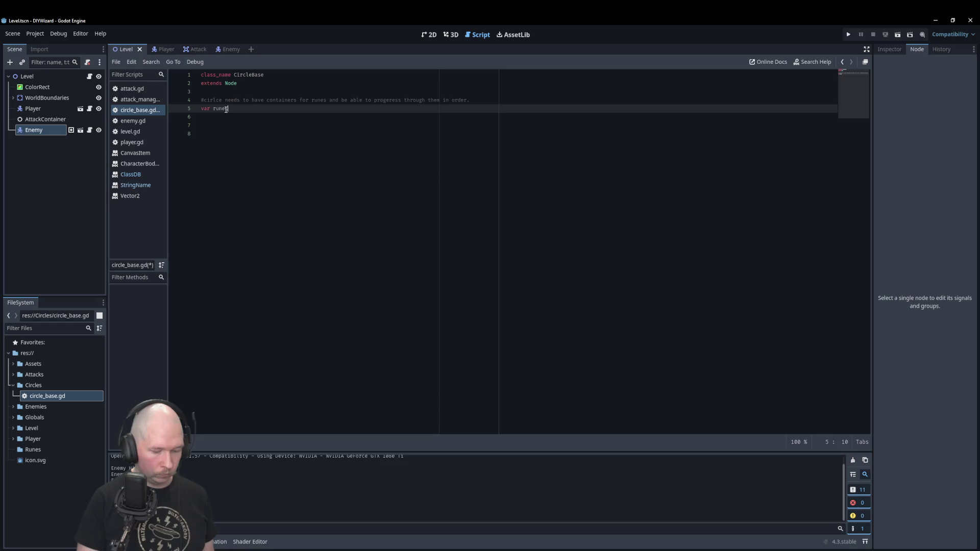
{"action": "type", "text": "ontainers: A"}
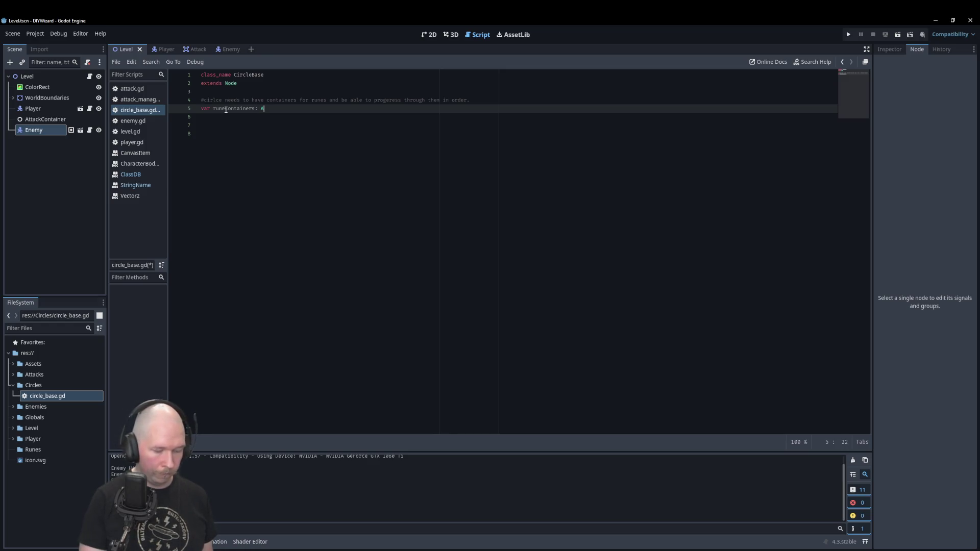
{"action": "type", "text": "rray = ["}
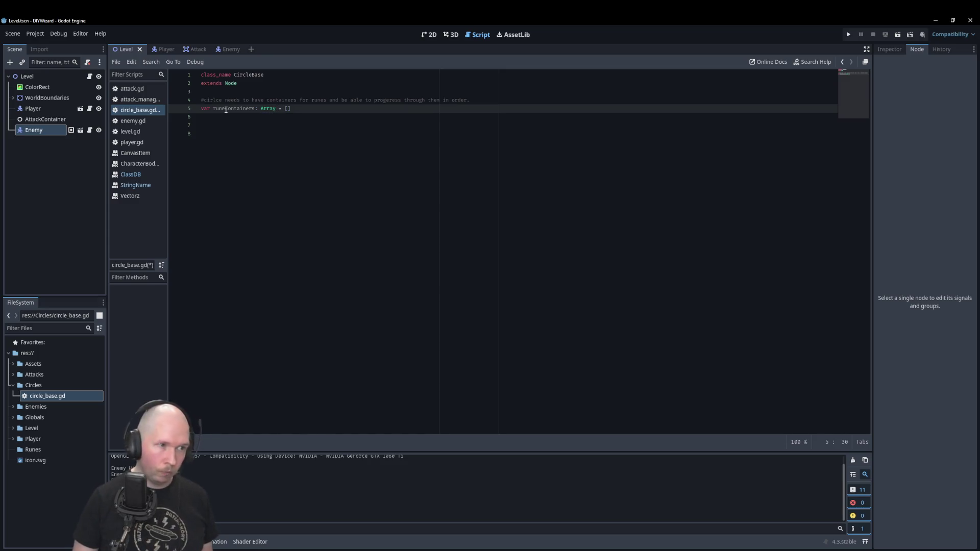
{"action": "key", "text": "End"}
{"action": "key", "text": "Return"}
{"action": "type", "text": "v"}
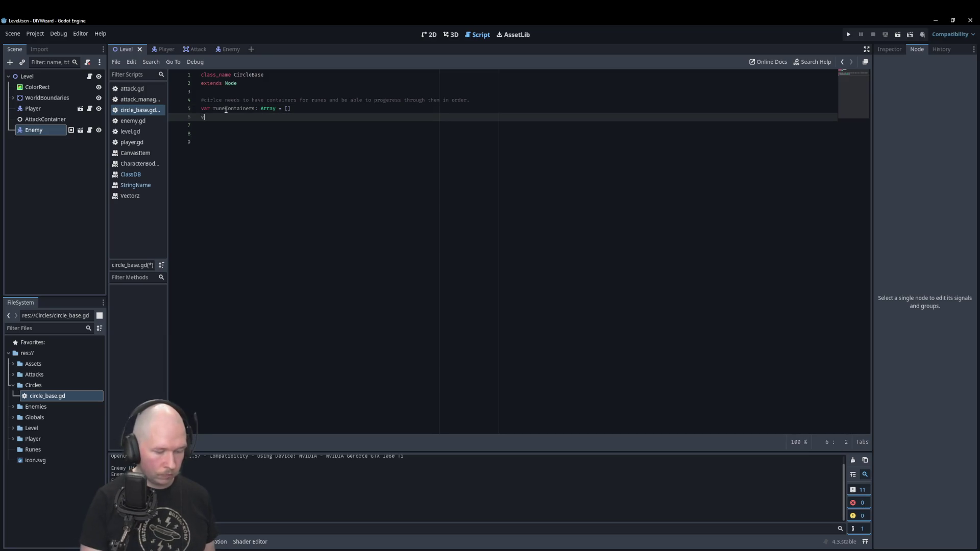
{"action": "type", "text": "ar cir"}
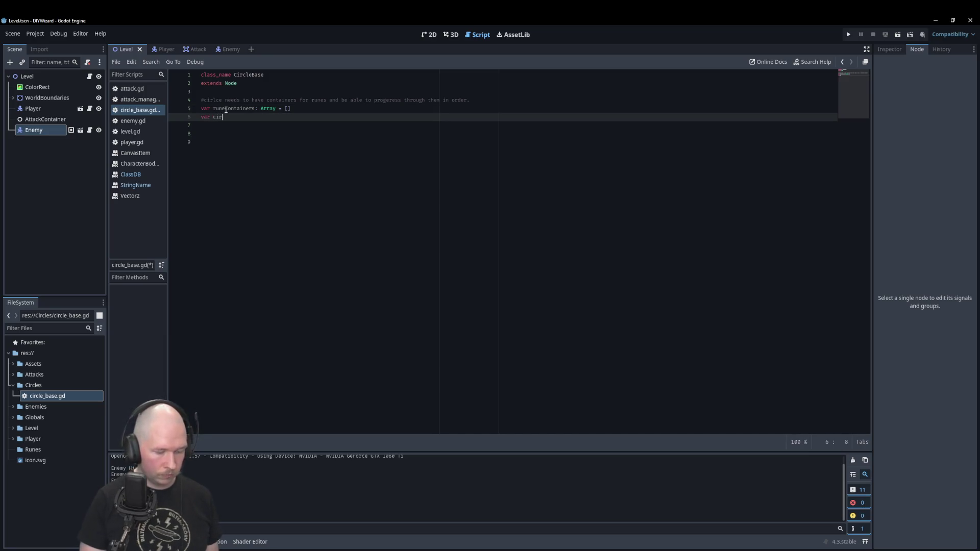
{"action": "type", "text": "cleSi"}
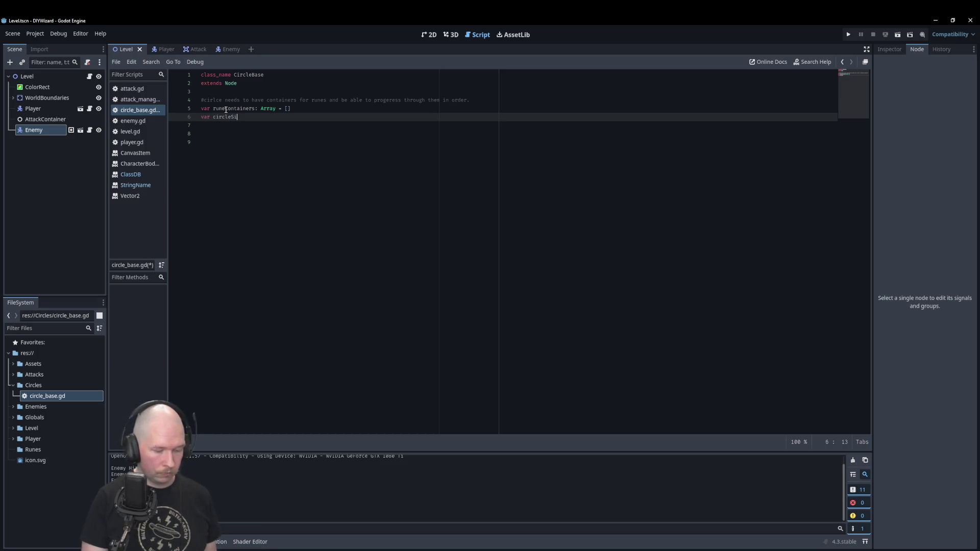
{"action": "type", "text": "ze: int = "}
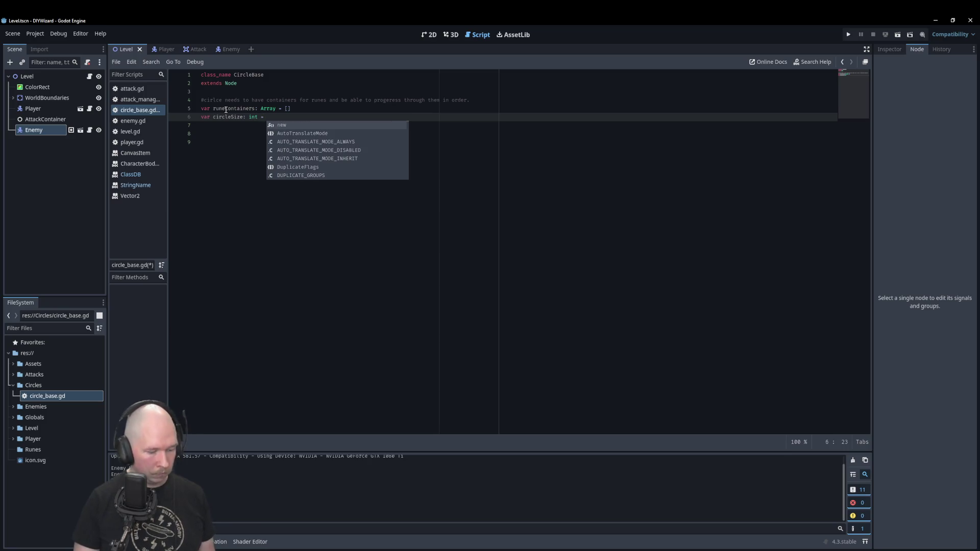
{"action": "type", "text": "3"}
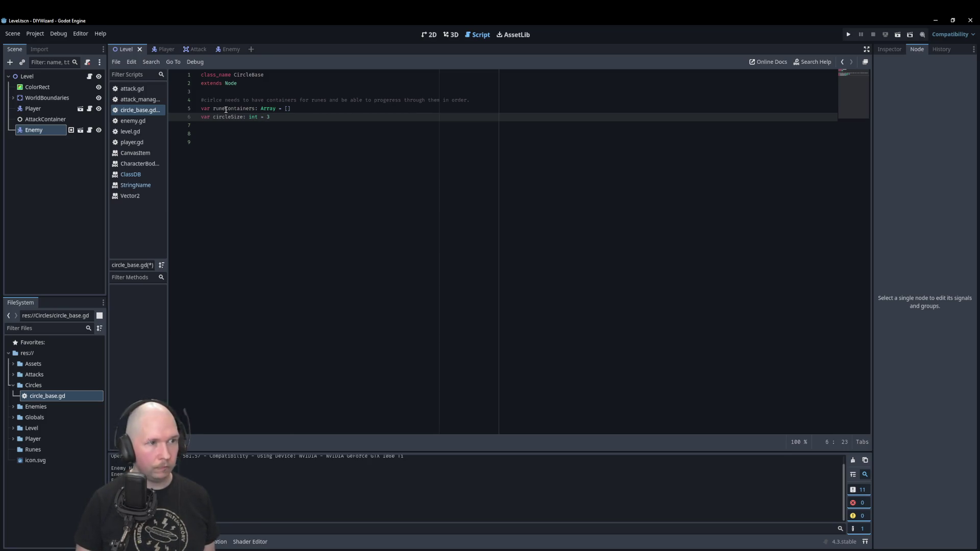
{"action": "key", "text": "Return"}
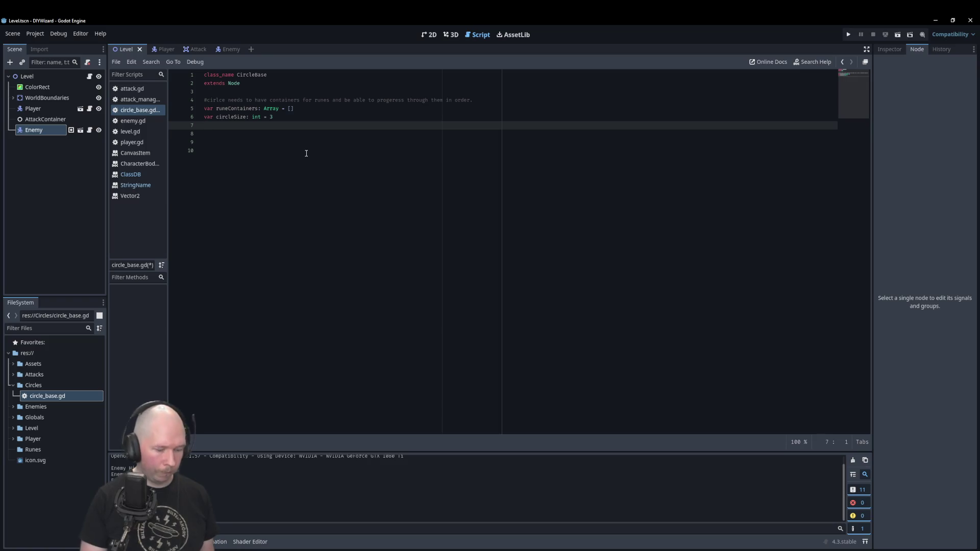
{"action": "type", "text": "var"}
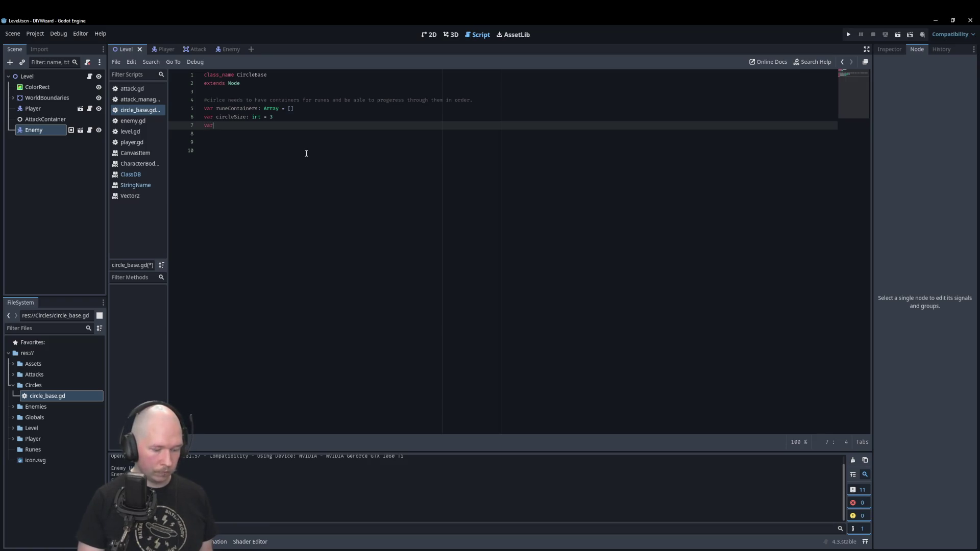
{"action": "type", "text": " current"}
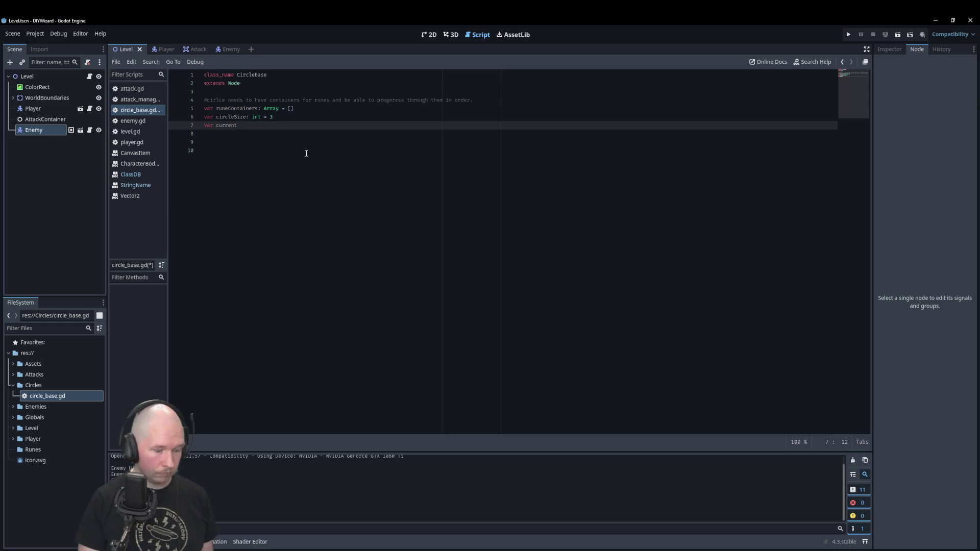
{"action": "type", "text": "Rune"}
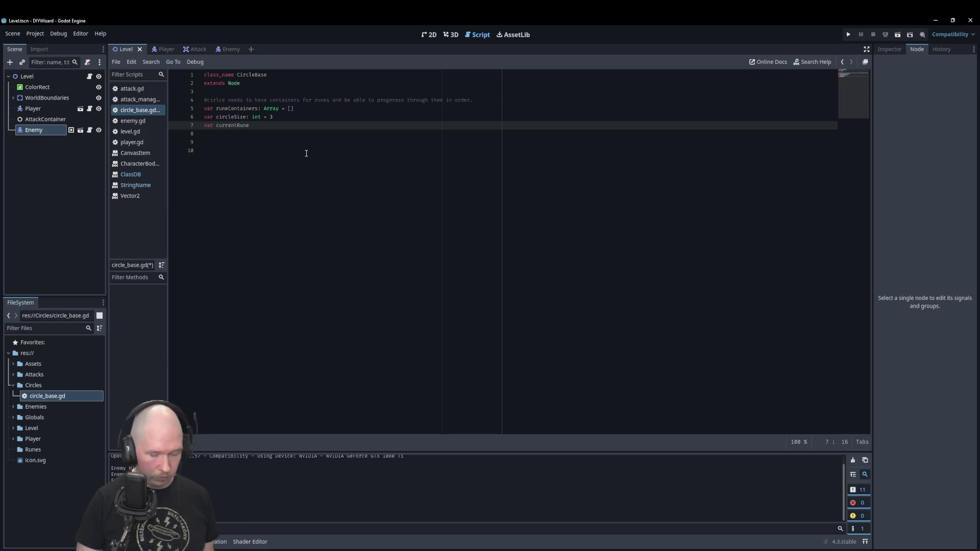
{"action": "type", "text": ": int = 0"}
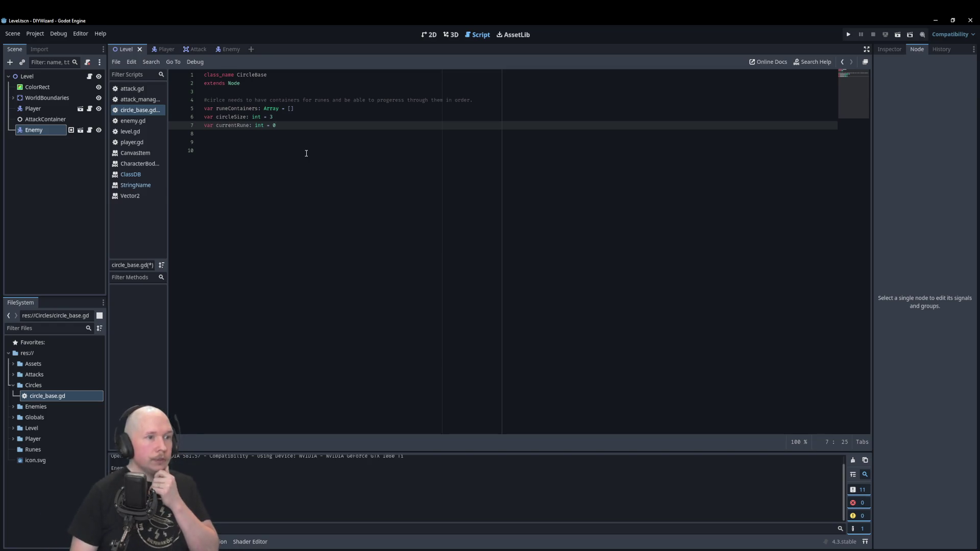
- Leave a blank line after currentRune and start a func declaration on line 9
{"action": "key", "text": "Return"}
{"action": "key", "text": "Return"}
{"action": "type", "text": "func"}
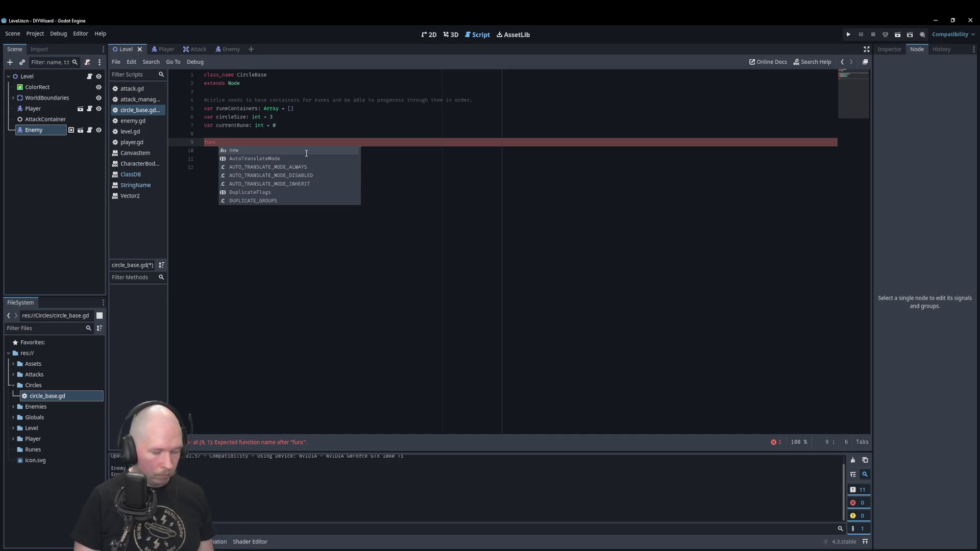
- Name the function activate_circle() with a -> void return type, correcting the capitalised name
{"action": "type", "text": "Activate("}
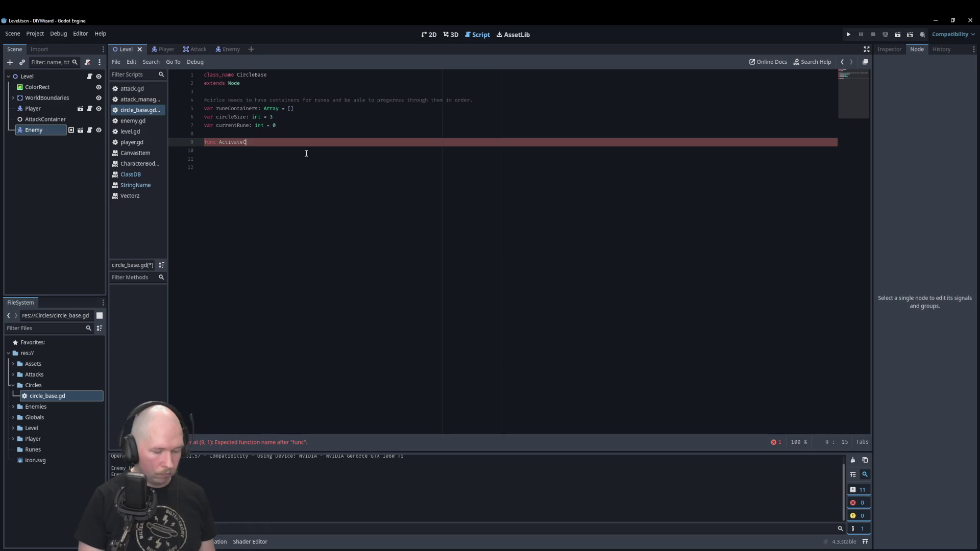
{"action": "key", "text": "BackSpace"}
{"action": "key", "text": "BackSpace"}
{"action": "key", "text": "BackSpace"}
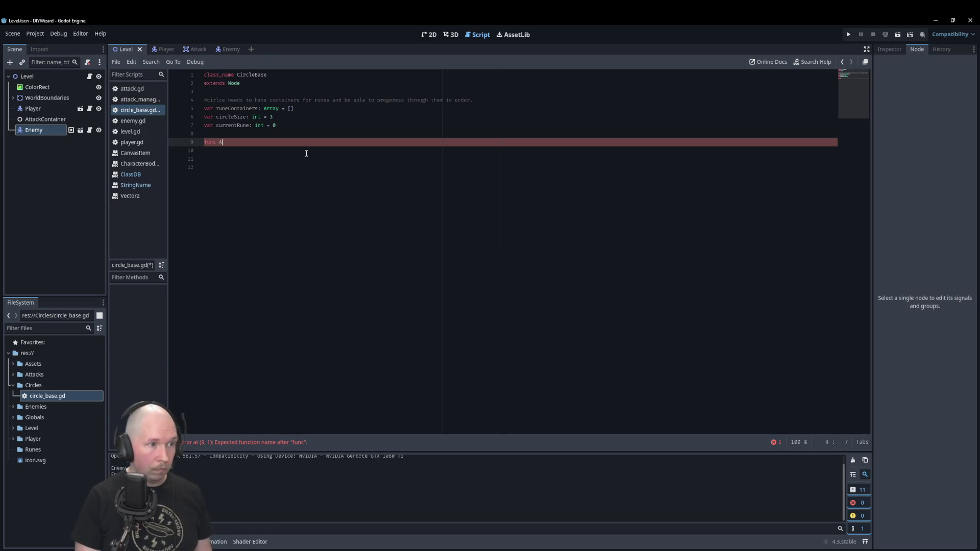
{"action": "key", "text": "BackSpace"}
{"action": "type", "text": "activate"}
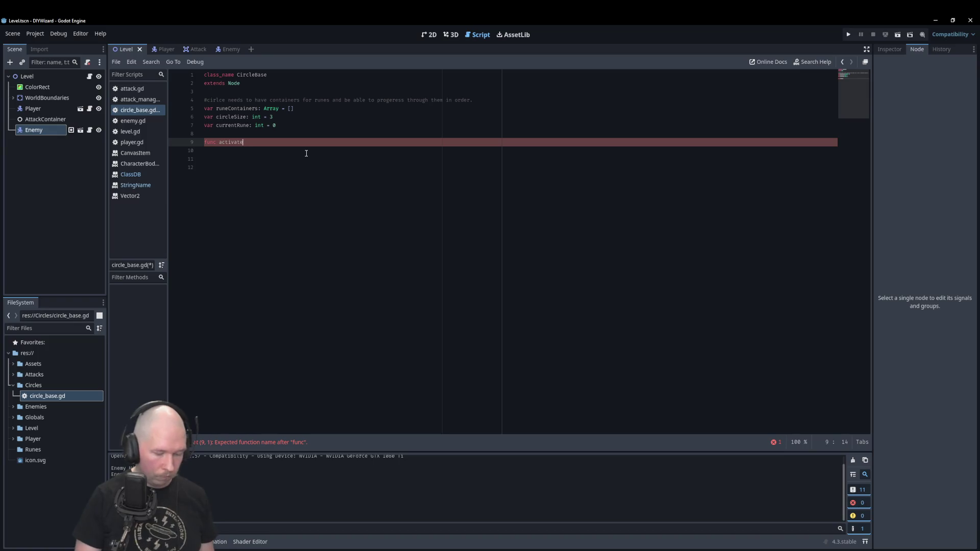
{"action": "type", "text": "_circle() -"}
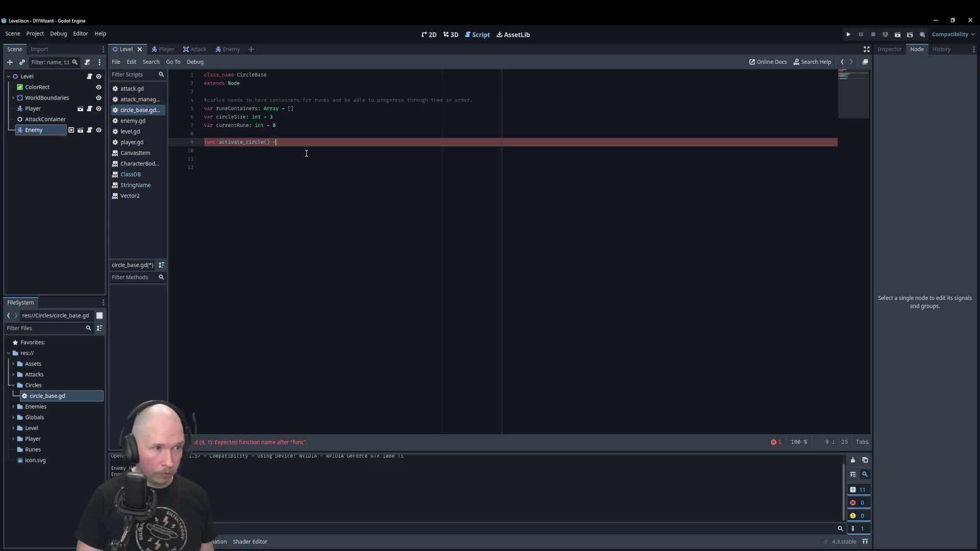
{"action": "type", "text": "> void:"}
{"action": "key", "text": "Return"}
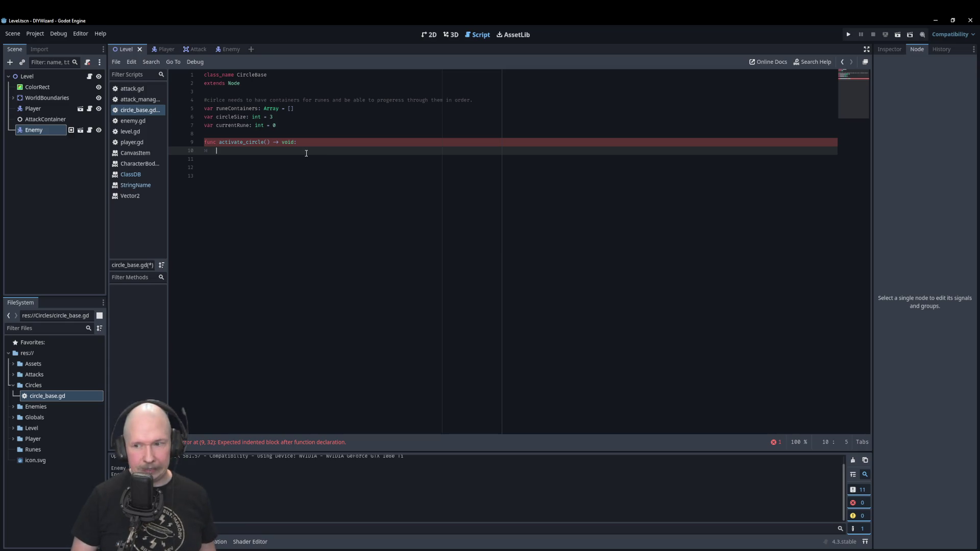
- Loop over runeContainers calling currentRune.dothething() on each rune
{"action": "type", "text": "for "}
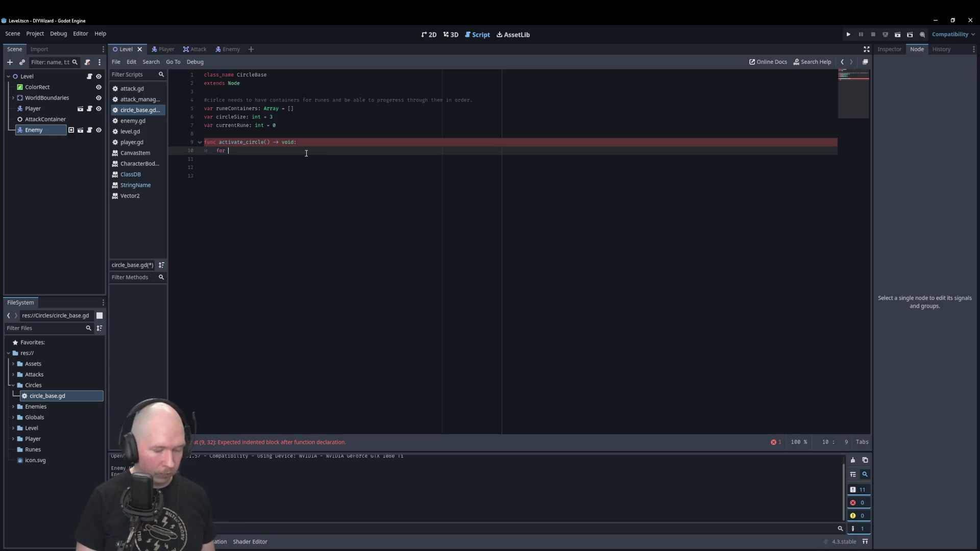
{"action": "type", "text": "currentRune in "}
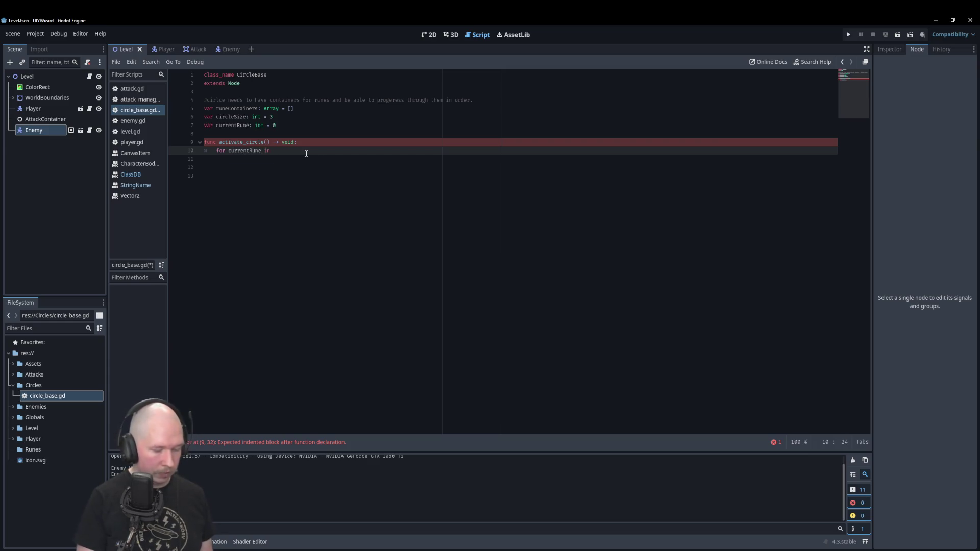
{"action": "type", "text": "runeC"}
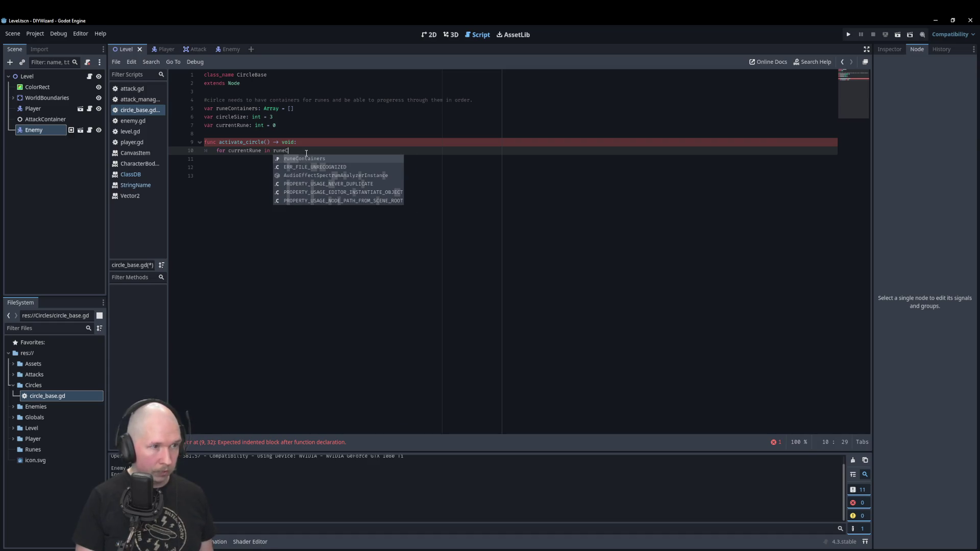
{"action": "key", "text": "Return"}
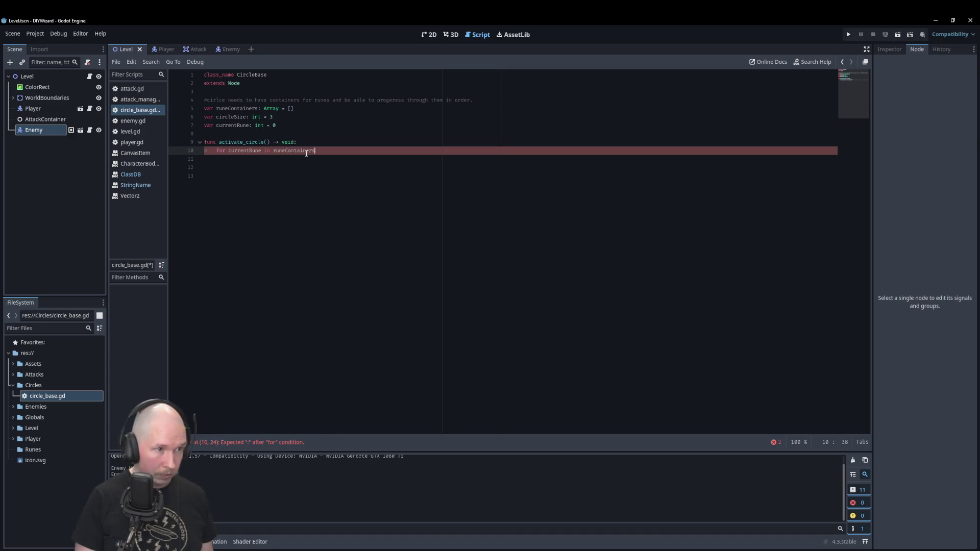
{"action": "type", "text": ":"}
{"action": "key", "text": "Return"}
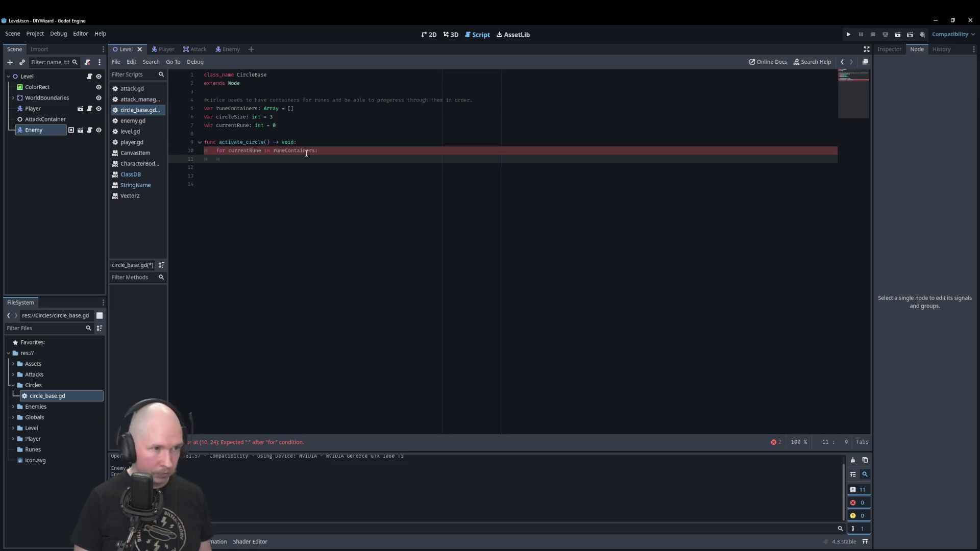
{"action": "type", "text": "curent"}
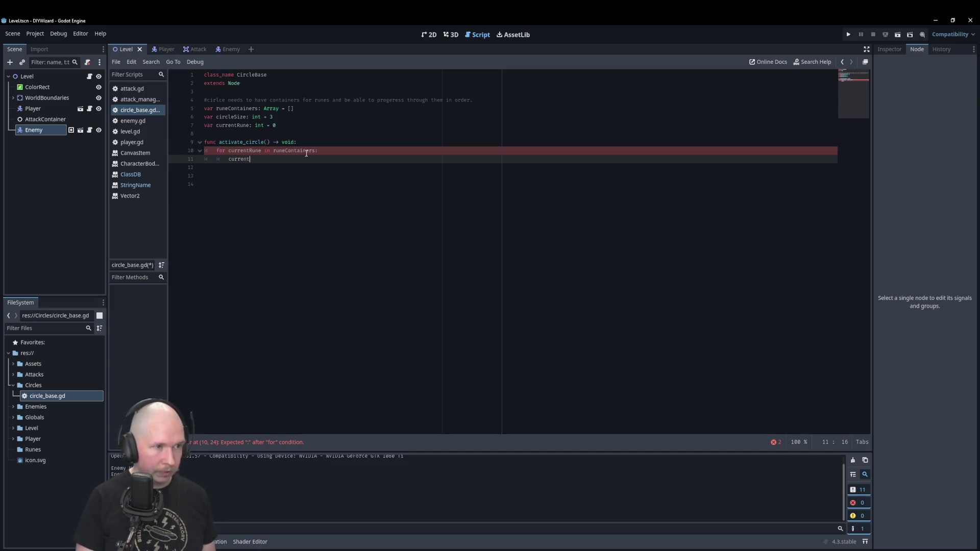
{"action": "type", "text": "R"}
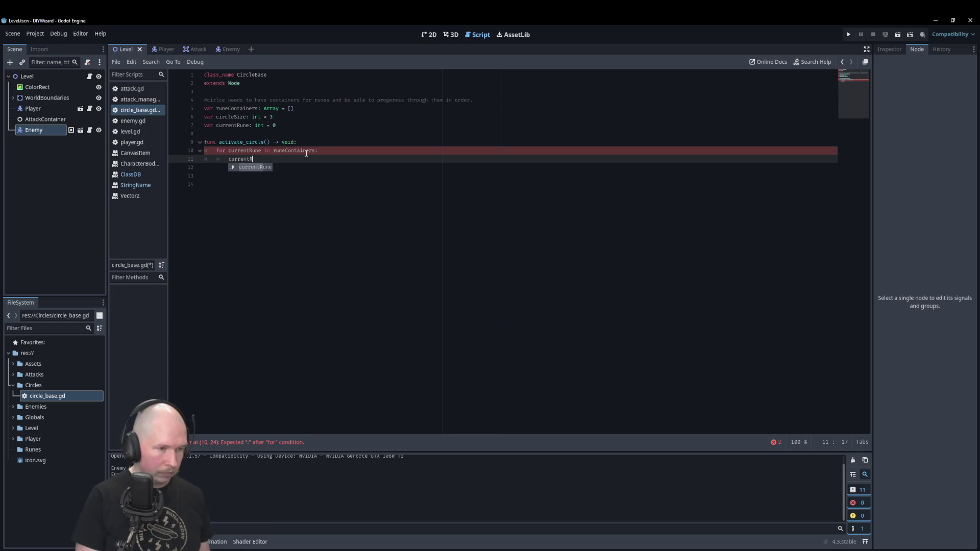
{"action": "type", "text": "une.do"}
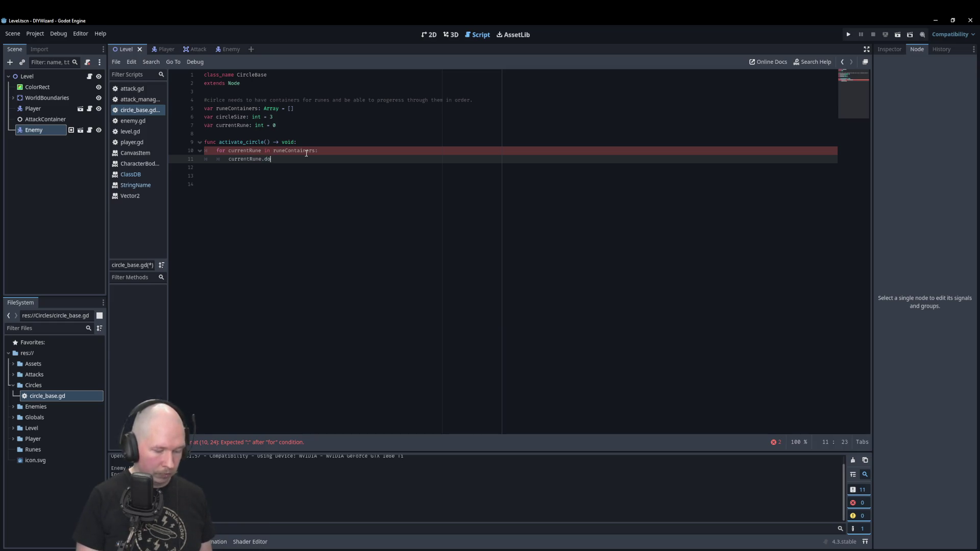
{"action": "type", "text": "theth"}
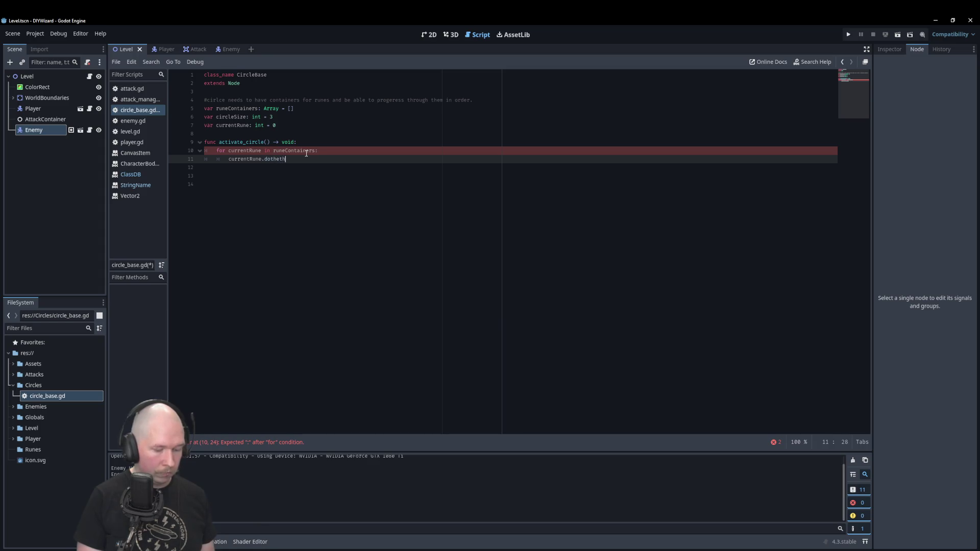
{"action": "type", "text": "ing("}
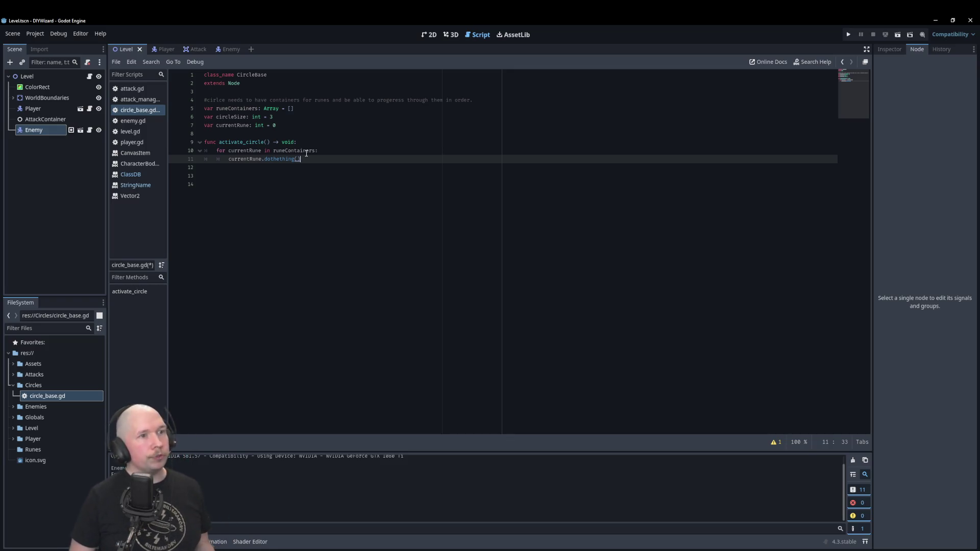
{"action": "left_click", "coordinate": [284, 128]}
{"action": "key", "text": "Return"}
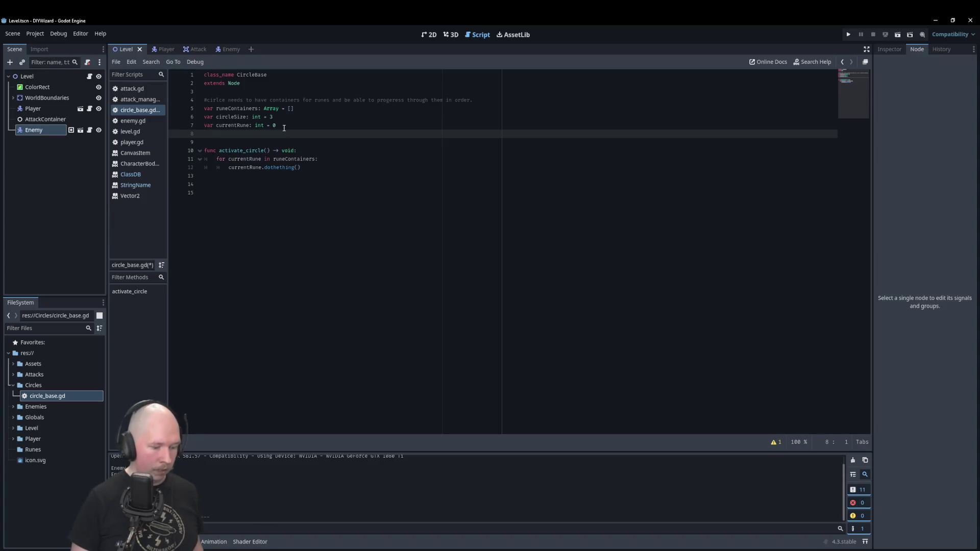
- Declare overFlowPower as a float defaulting to 0, fixing the misspelled name
{"action": "type", "text": "var"}
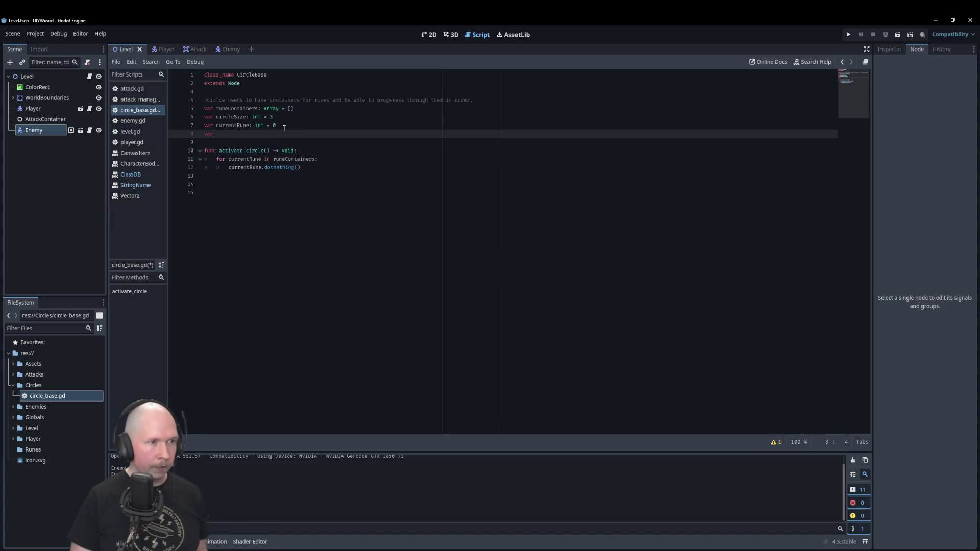
{"action": "type", "text": " ov"}
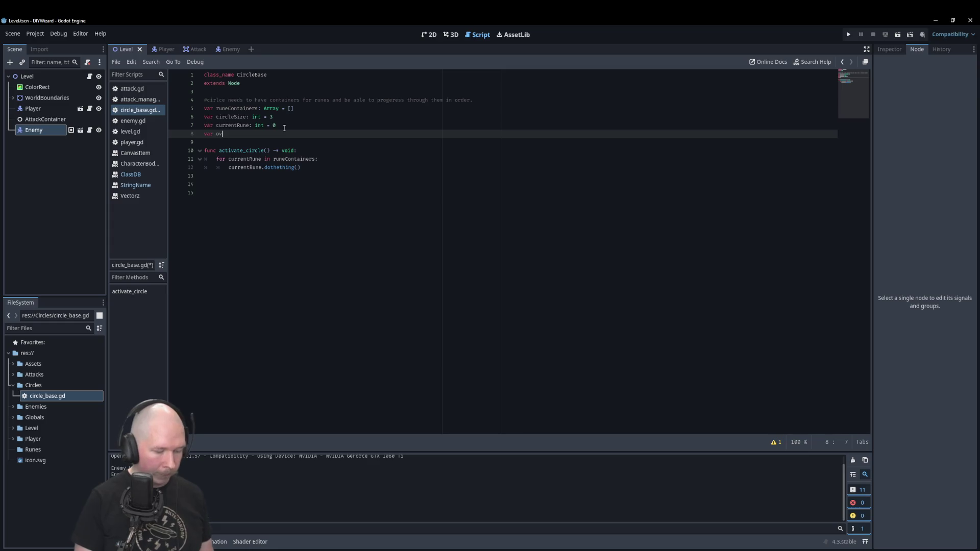
{"action": "type", "text": "erflowPo"}
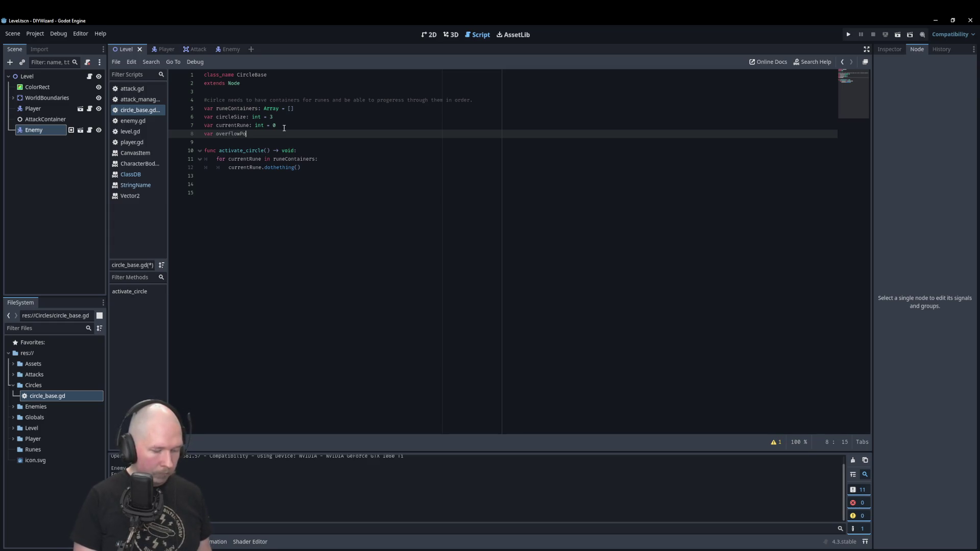
{"action": "type", "text": "wer"}
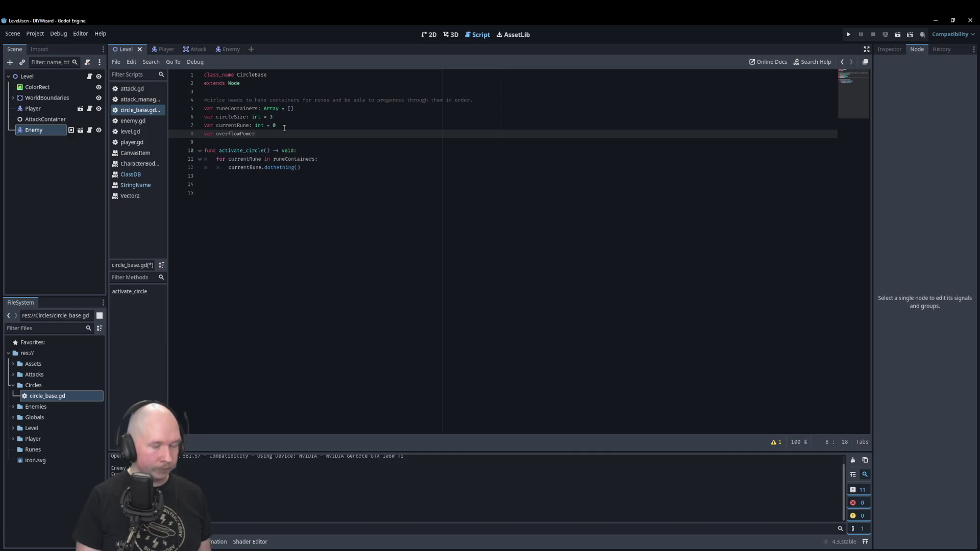
{"action": "type", "text": "a:float = 0"}
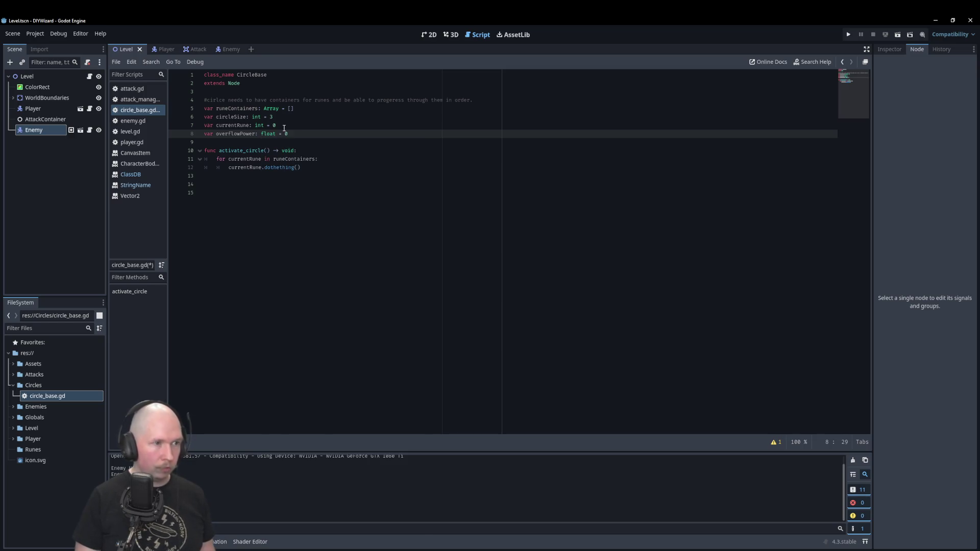
{"action": "key", "text": "Return"}
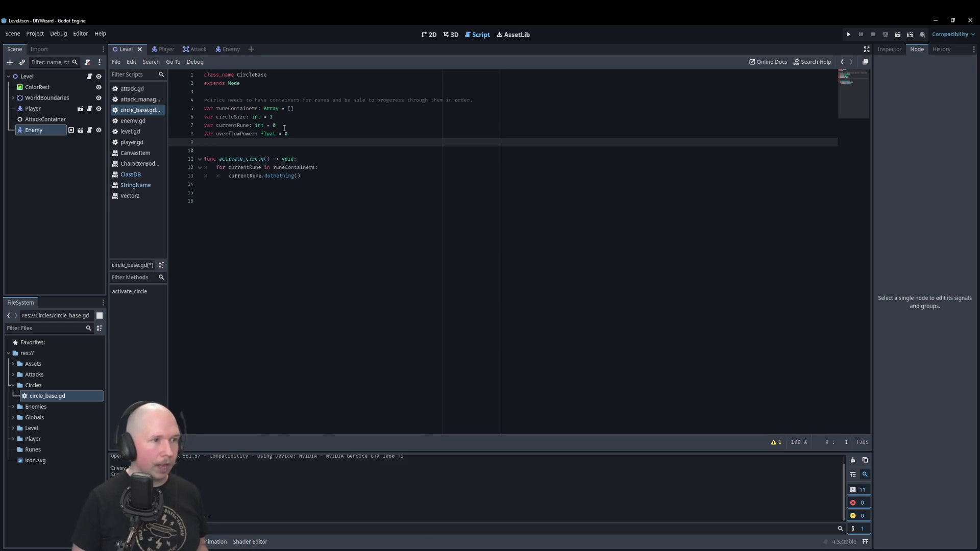
{"action": "key", "text": "Up"}
{"action": "key", "text": "Right"}
{"action": "key", "text": "Down"}
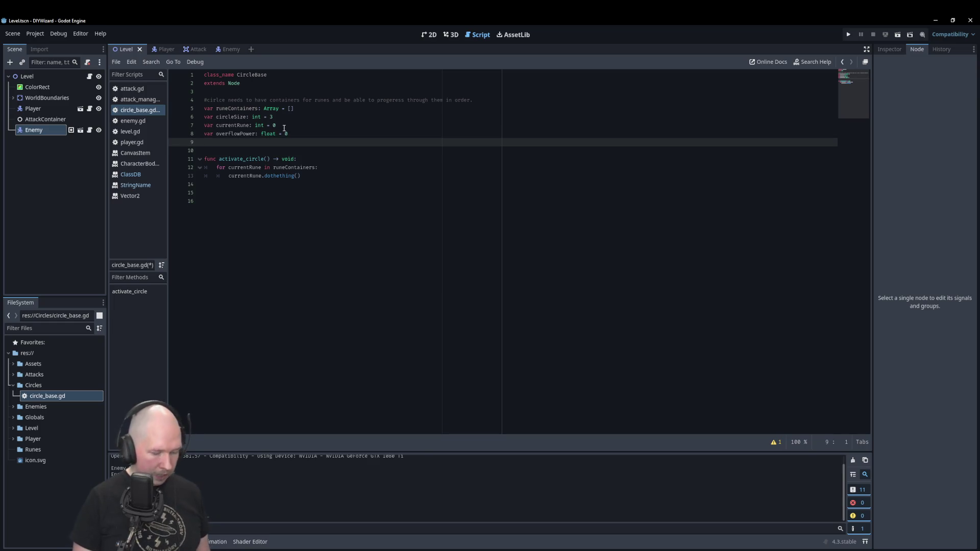
- Declare cooldown: float = 0.0 and change overFlowPower's default to 0.0
{"action": "type", "text": "ar colld"}
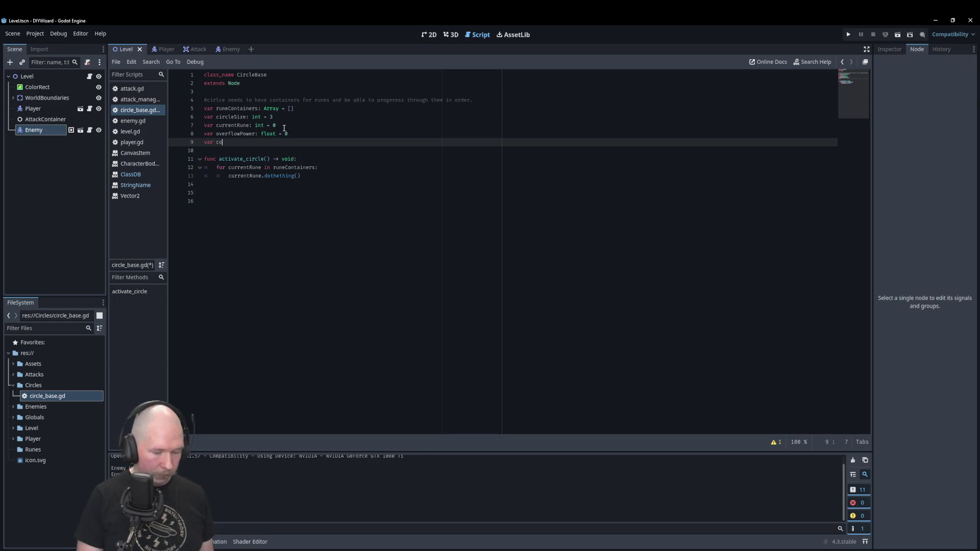
{"action": "type", "text": "own"}
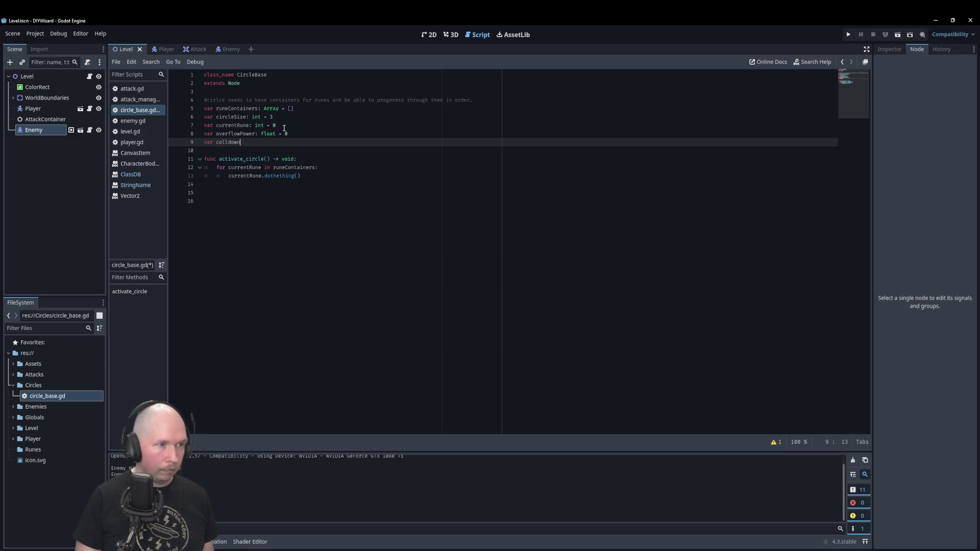
{"action": "key", "text": "BackSpace"}
{"action": "key", "text": "BackSpace"}
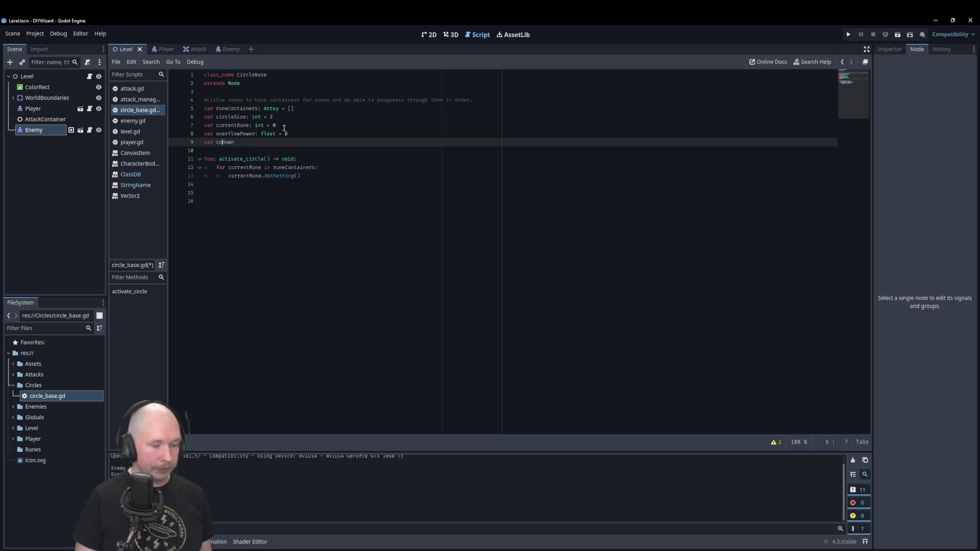
{"action": "type", "text": "own: fl"}
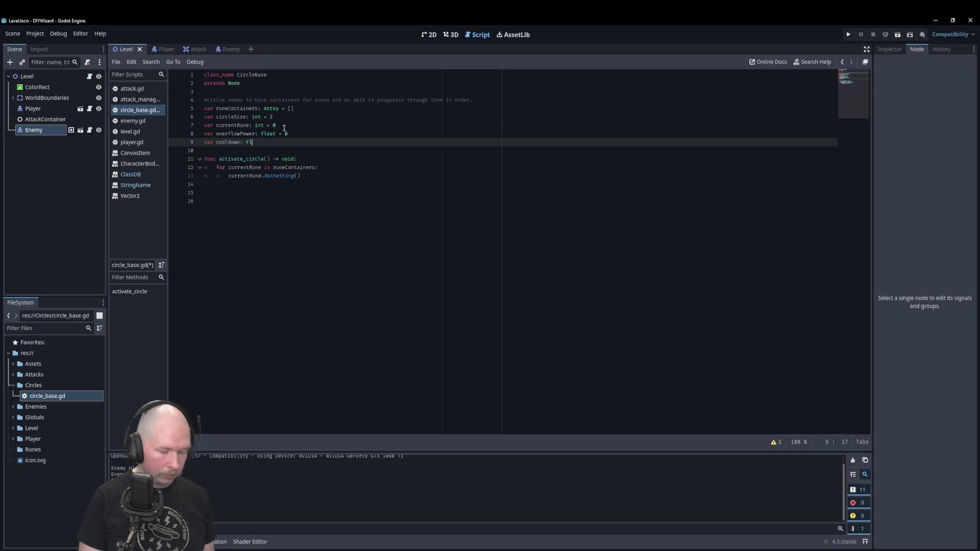
{"action": "type", "text": "oat = 0"}
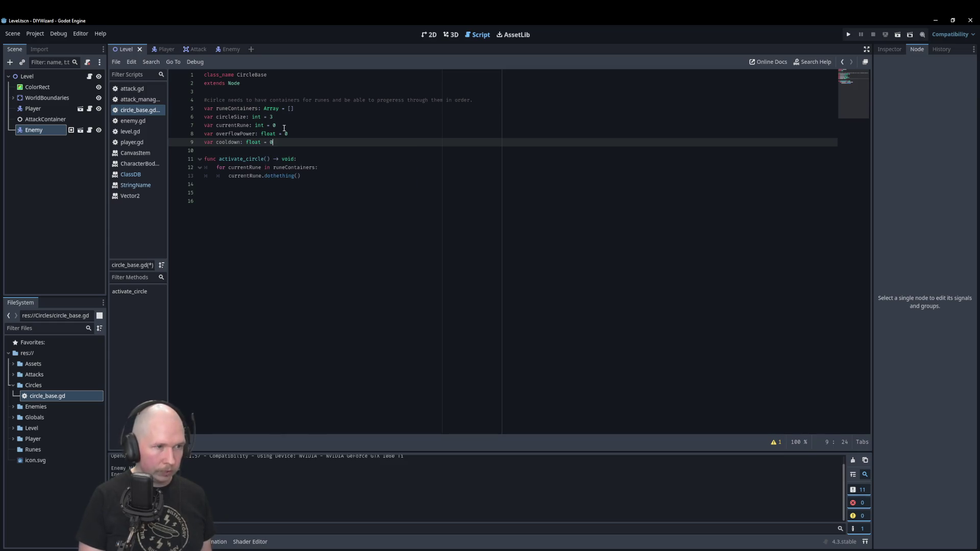
{"action": "type", "text": ".0"}
{"action": "key", "text": "Up"}
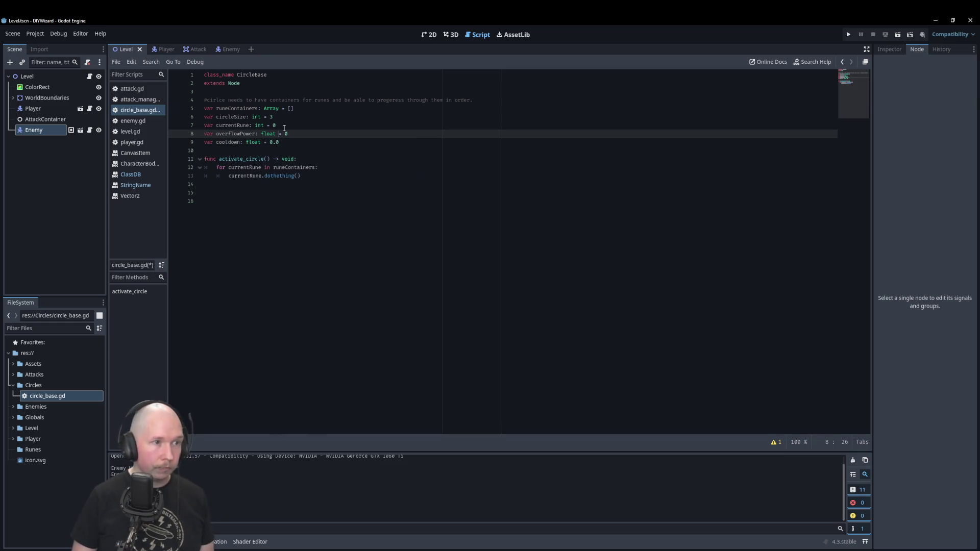
{"action": "type", "text": ".0"}
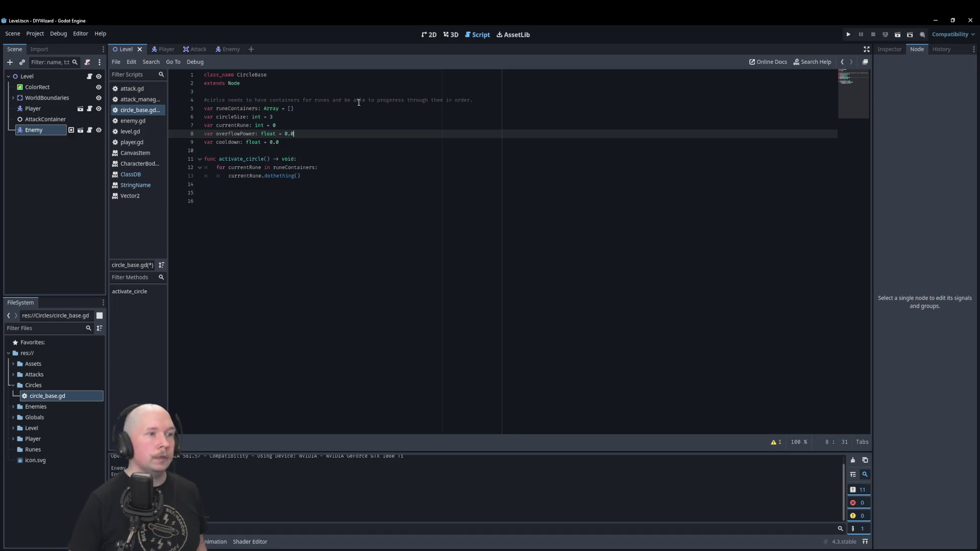
- Select and delete the var currentRune: int = 0 declaration line
{"action": "left_click", "coordinate": [329, 120]}
{"action": "left_click_drag", "start_coordinate": [282, 126], "coordinate": [193, 127]}
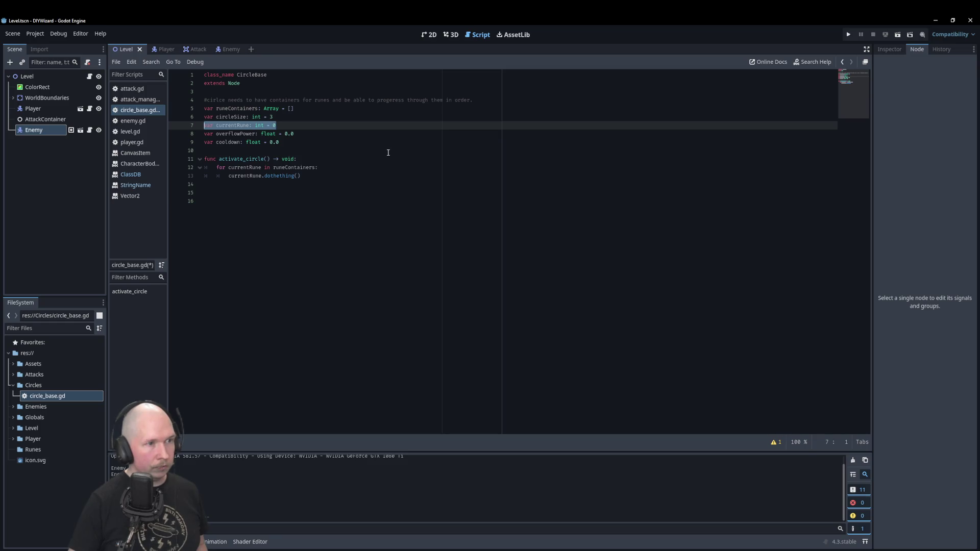
{"action": "key", "text": "BackSpace"}
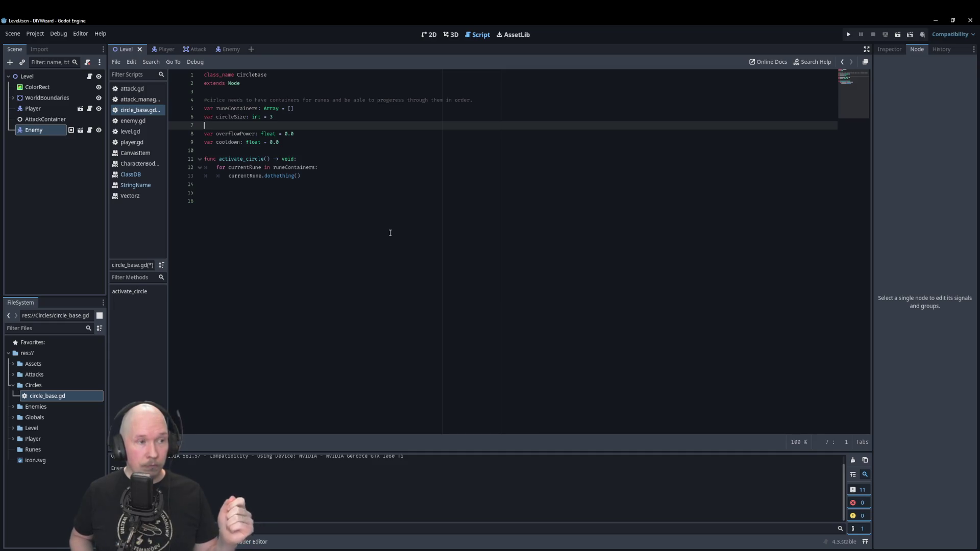
- Show circle_base.gd's properties in the Inspector, then return the caret to empty line 7
{"action": "left_click", "coordinate": [890, 49]}
{"action": "left_click", "coordinate": [328, 143]}
{"action": "left_click", "coordinate": [361, 134]}
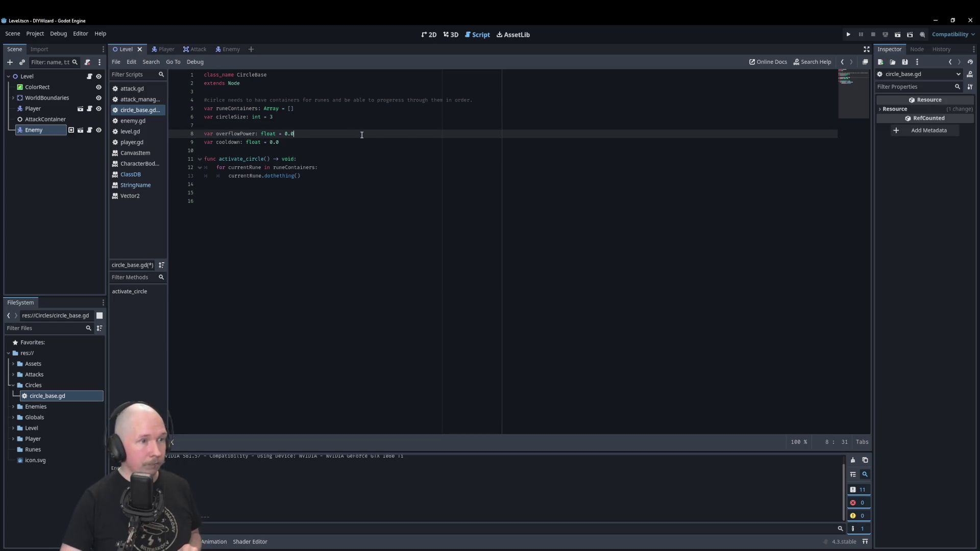
{"action": "left_click", "coordinate": [372, 126]}
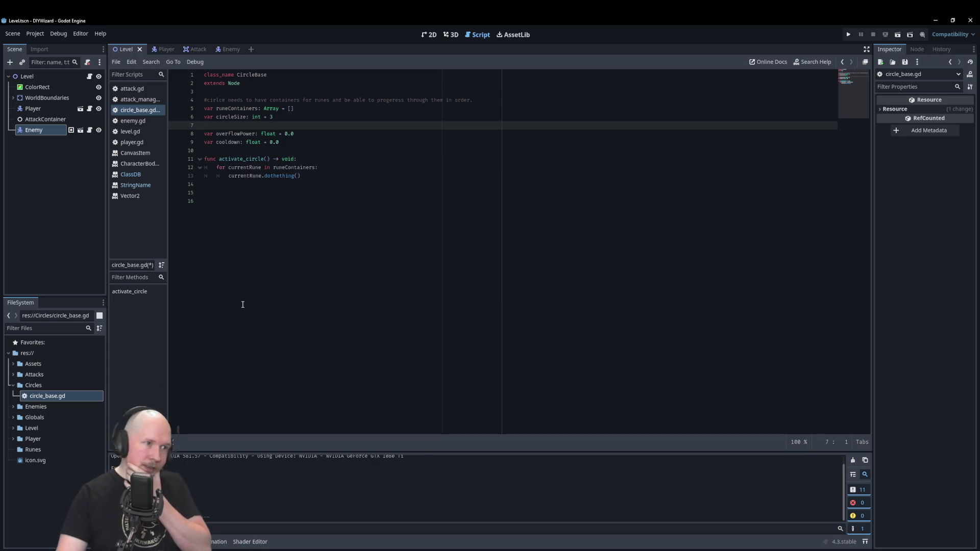
- Create a new script named RuneBase.gd in the Runes folder via Create New > Script
{"action": "left_click", "coordinate": [33, 450]}
{"action": "right_click", "coordinate": [37, 450]}
{"action": "mouse_move", "coordinate": [107, 389]}
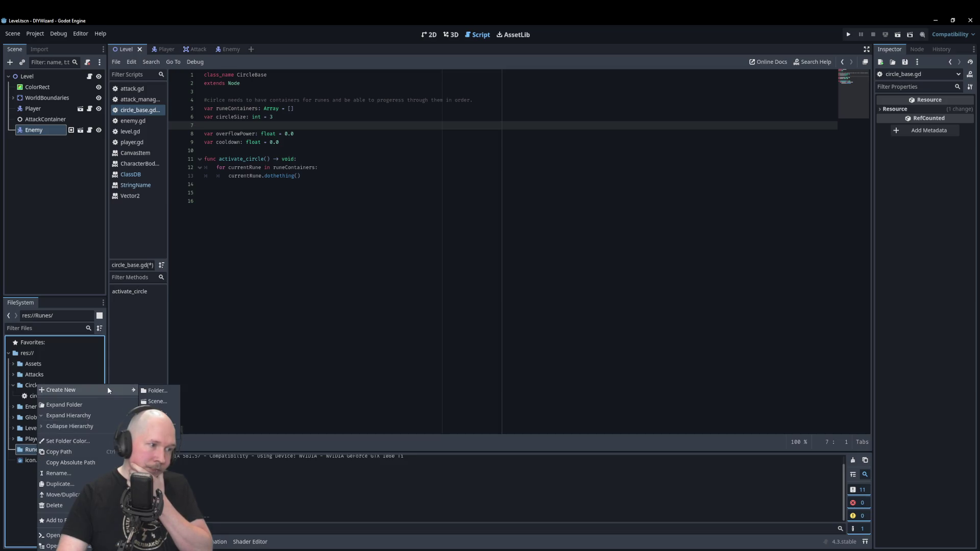
{"action": "left_click", "coordinate": [158, 412]}
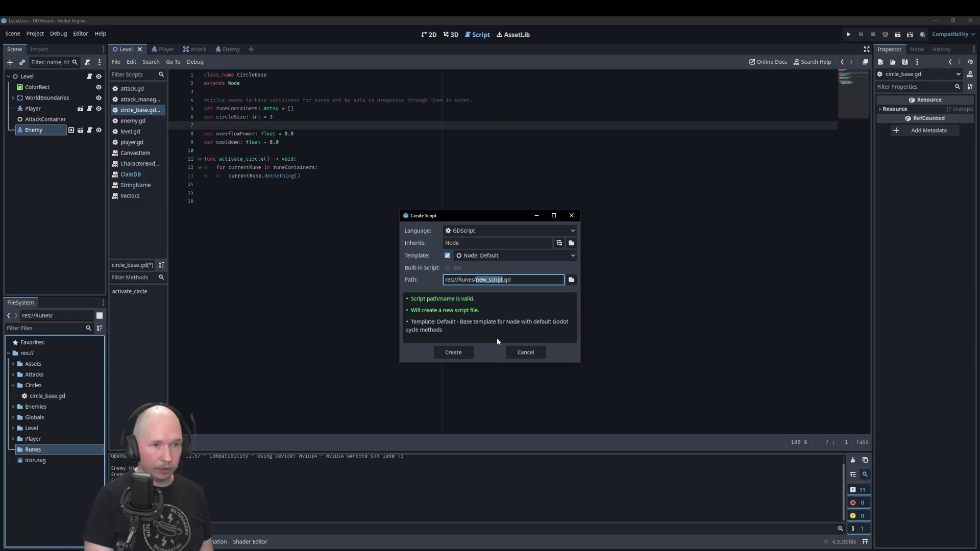
{"action": "type", "text": "RuneBase"}
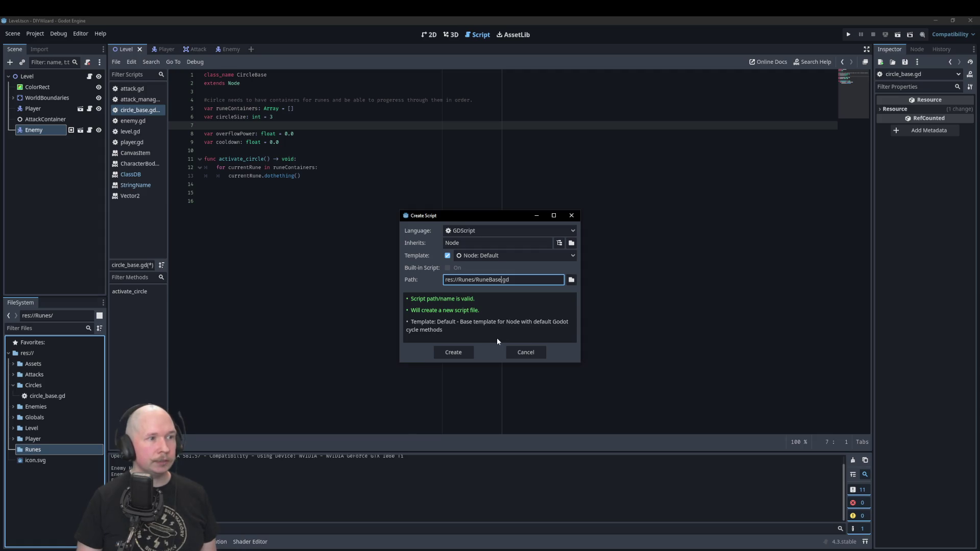
{"action": "key", "text": "Return"}
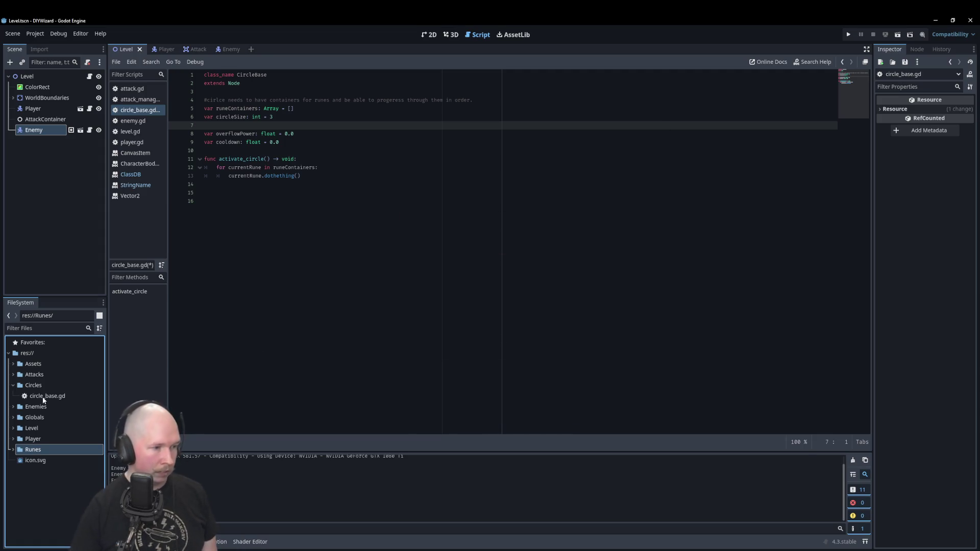
{"action": "left_click", "coordinate": [12, 449]}
- Open RuneBase.gd, add class_name RuneBase before extends Node, and start var name: string on line 3
{"action": "double_click", "coordinate": [43, 461]}
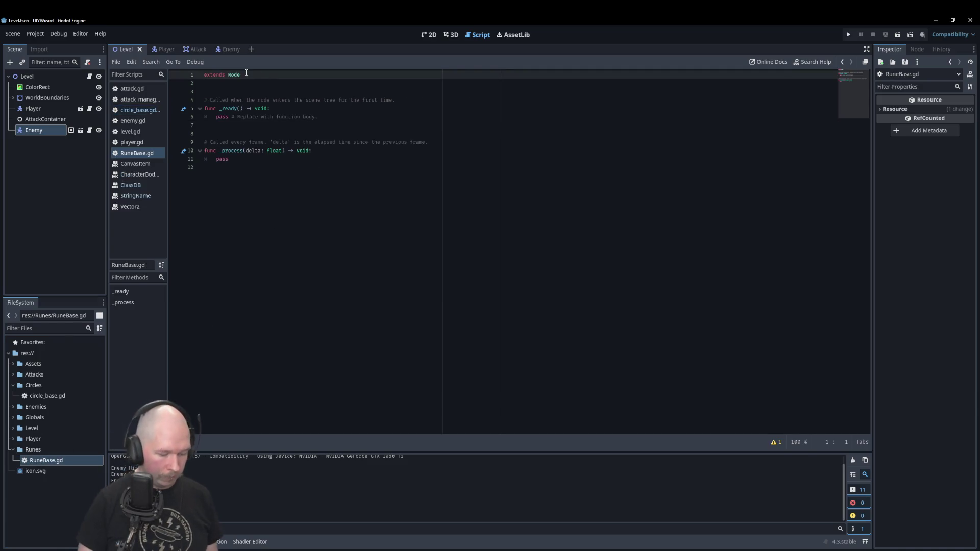
{"action": "type", "text": "calss"}
{"action": "type", "text": "_name "}
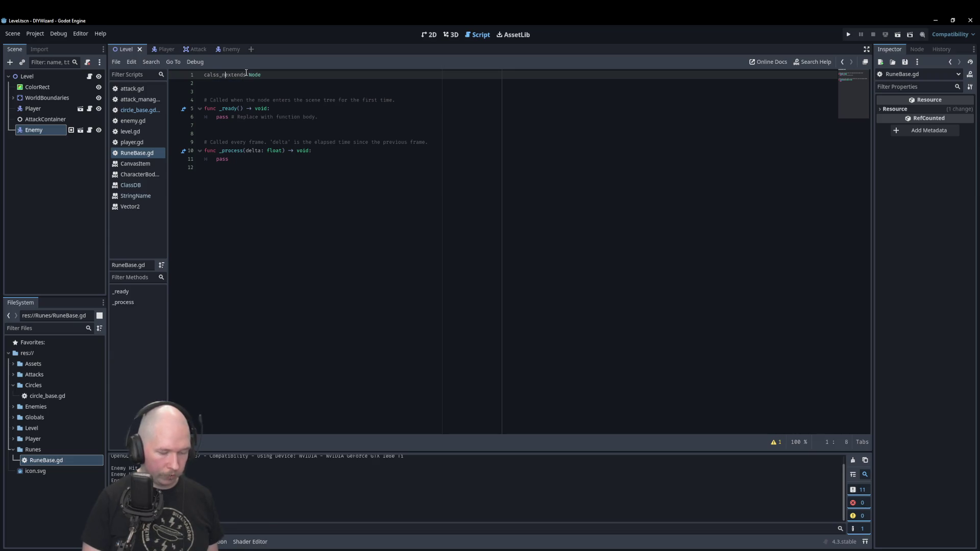
{"action": "type", "text": "RuneBase"}
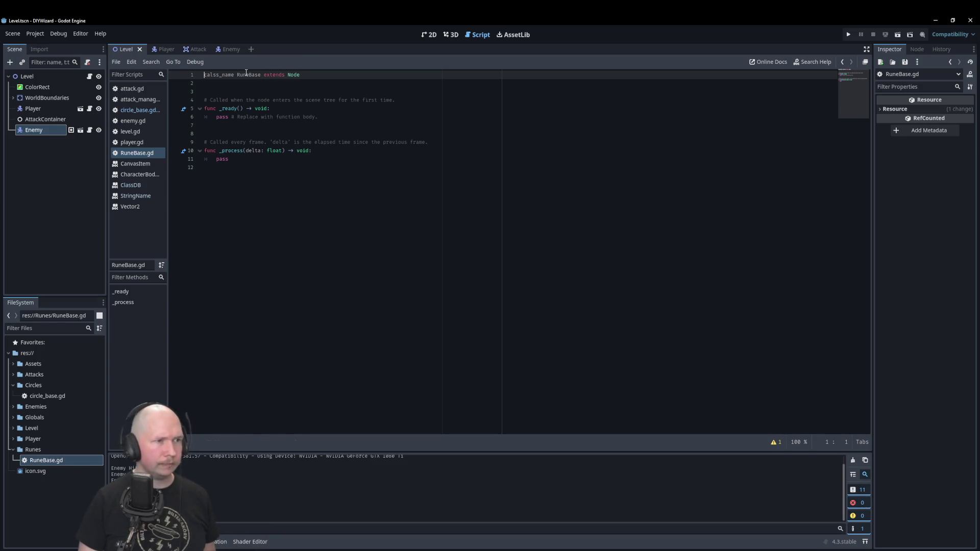
{"action": "key", "text": "Right"}
{"action": "key", "text": "Delete"}
{"action": "key", "text": "Right"}
{"action": "type", "text": "a"}
{"action": "key", "text": "Down"}
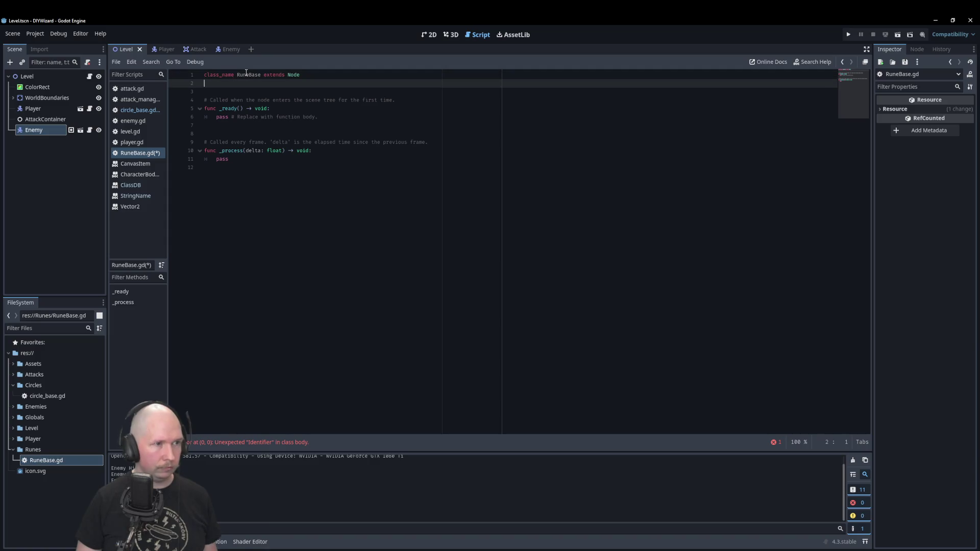
{"action": "key", "text": "Down"}
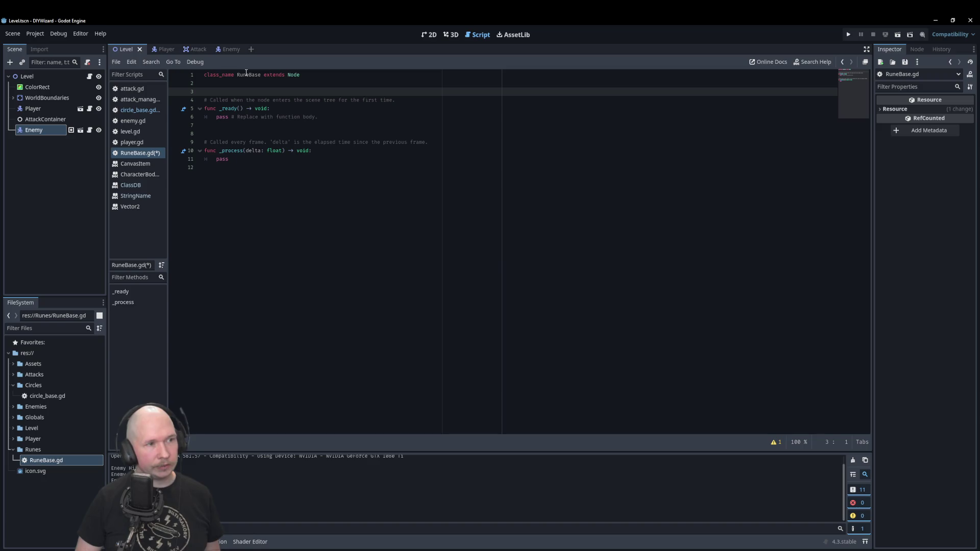
{"action": "type", "text": "var"}
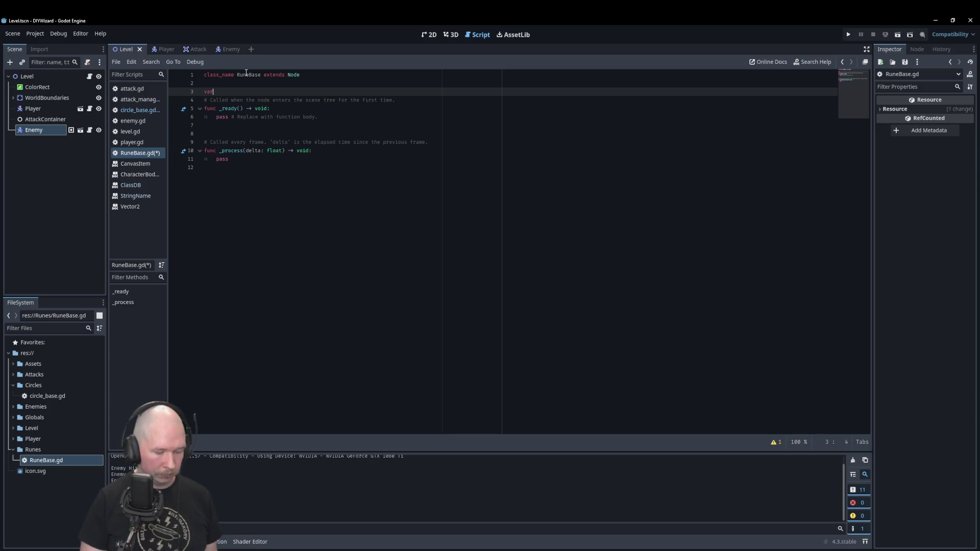
{"action": "type", "text": " name: "}
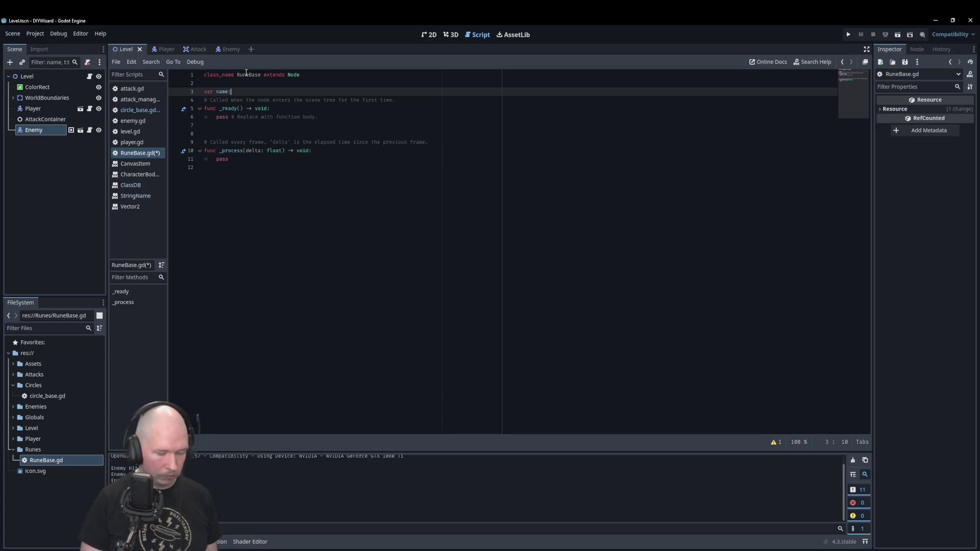
{"action": "type", "text": "string"}
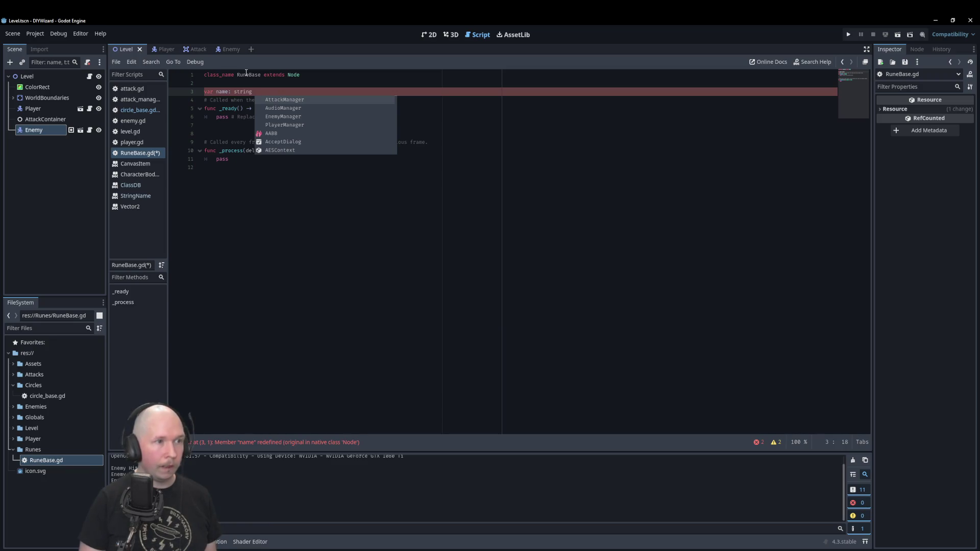
- Declare runeName = "default_rune", sprite = null and containedPower: Dictionary = {}, then run the project with F5
{"action": "key", "text": "BackSpace"}
{"action": "key", "text": "BackSpace"}
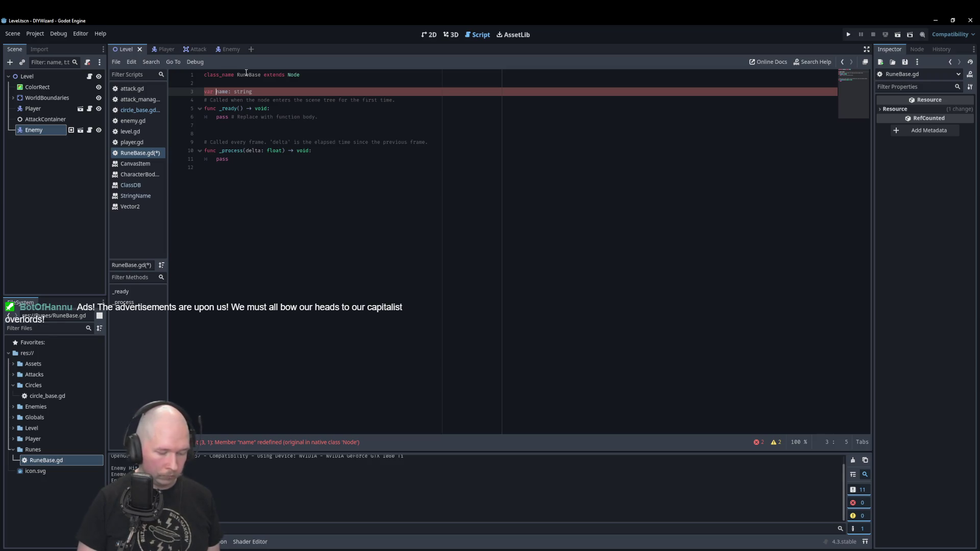
{"action": "key", "text": "ctrl+z"}
{"action": "key", "text": "ctrl+z"}
{"action": "key", "text": "ctrl+z"}
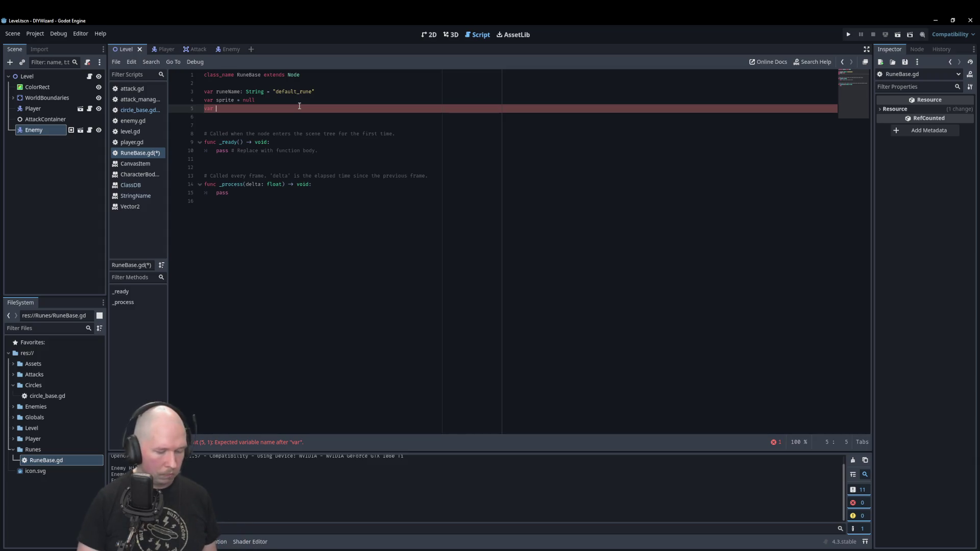
{"action": "type", "text": "containedP"}
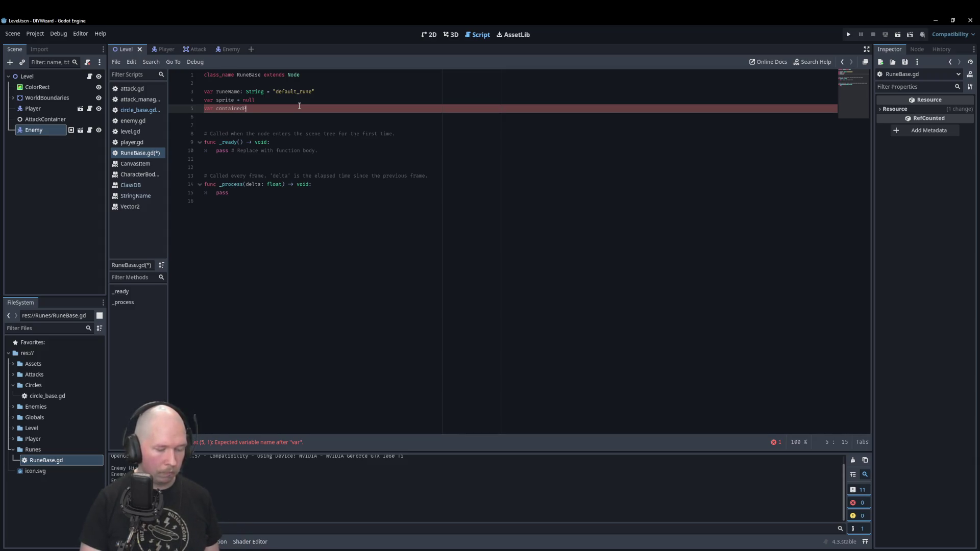
{"action": "type", "text": "ower"}
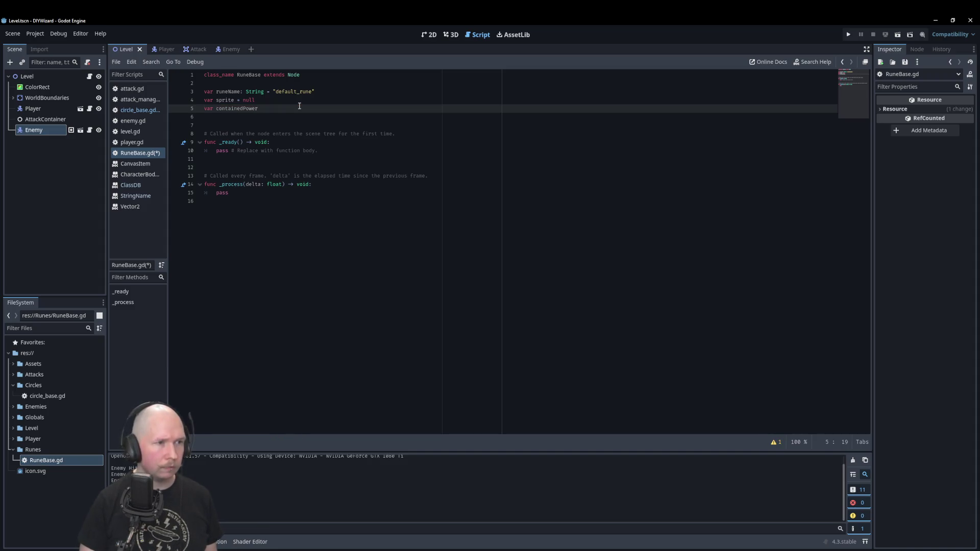
{"action": "type", "text": ": Dic"}
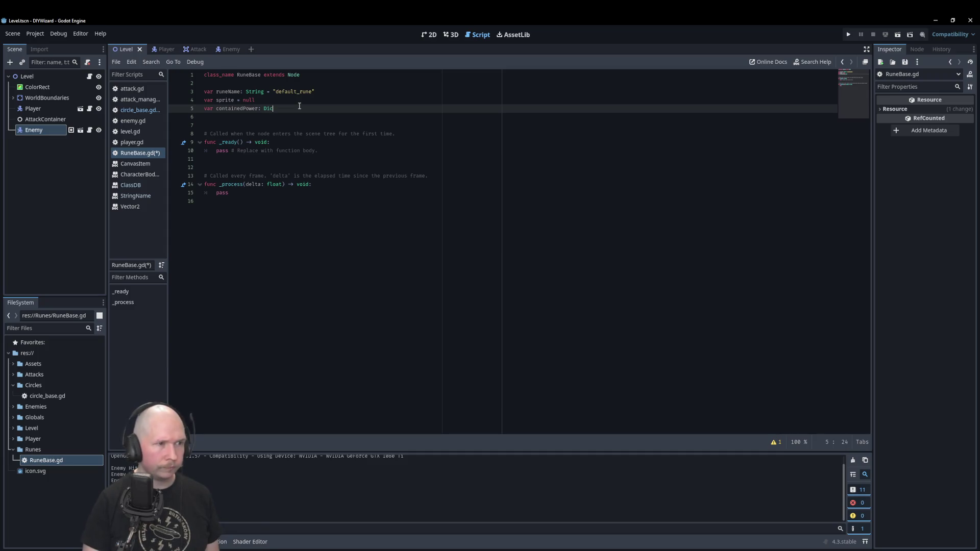
{"action": "type", "text": "tionary = {"}
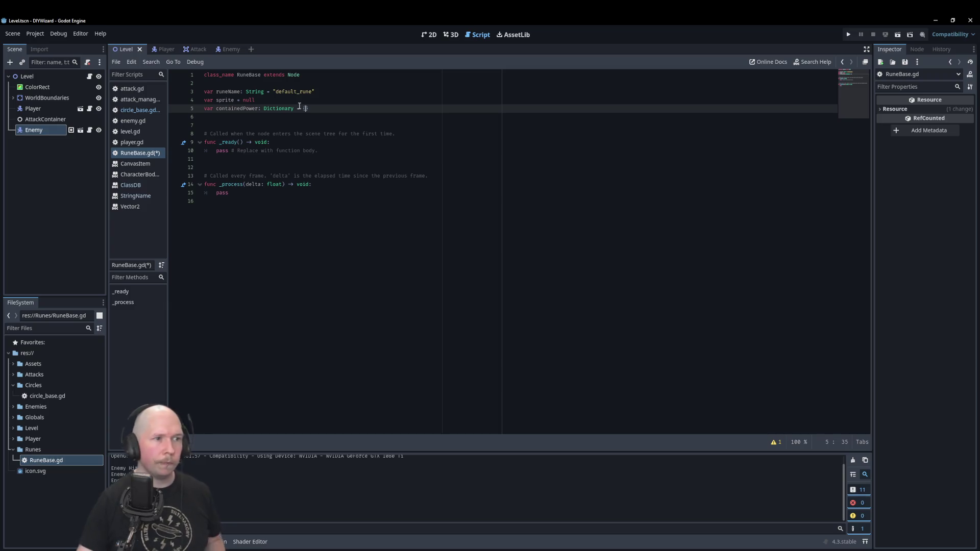
{"action": "left_click", "coordinate": [319, 117]}
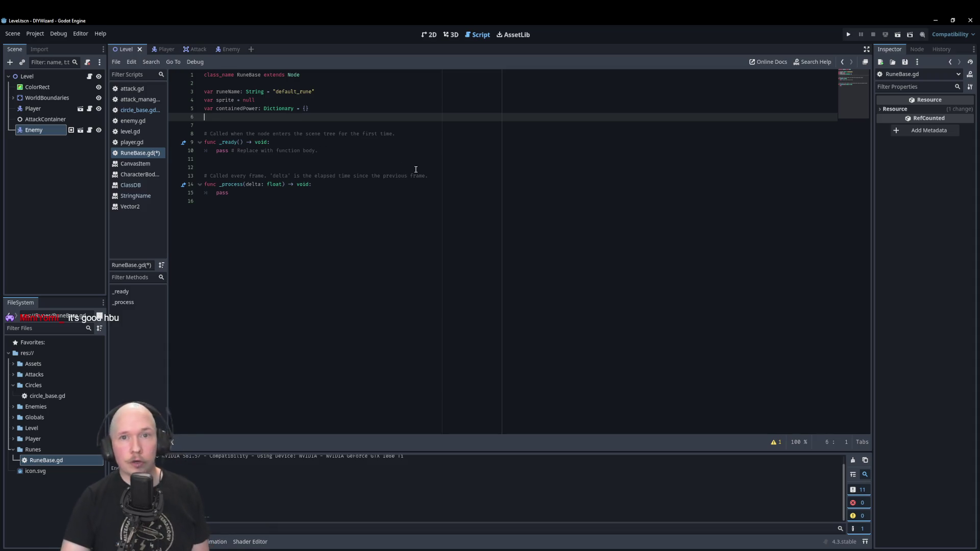
{"action": "key", "text": "F5"}
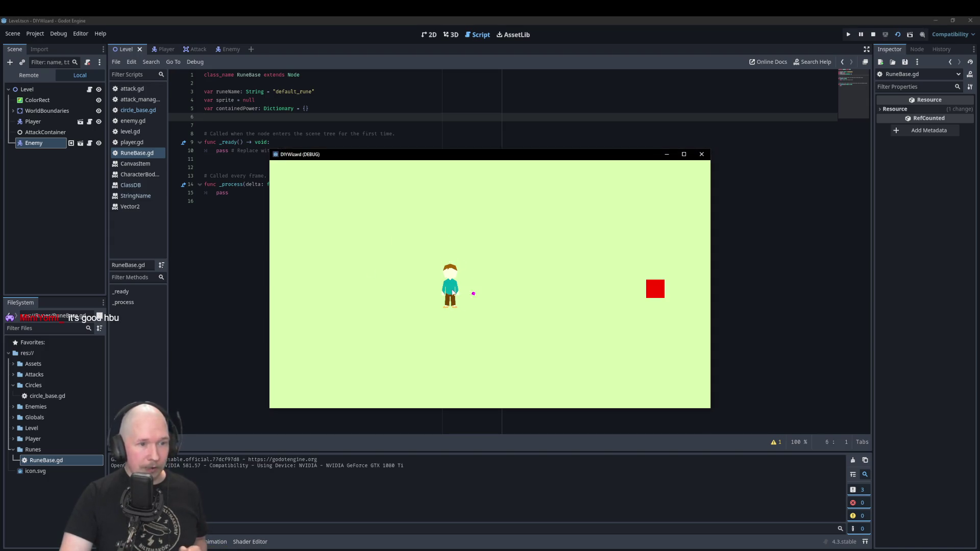
- Walk the player character around the running game with WASD while it fires projectiles
{"action": "key", "text": "w"}
{"action": "key", "text": "a"}
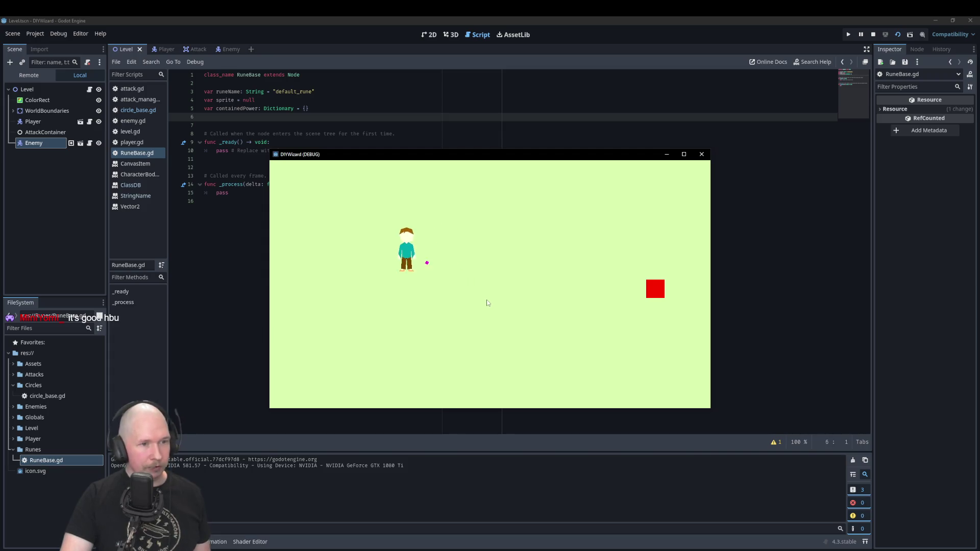
{"action": "key", "text": "s"}
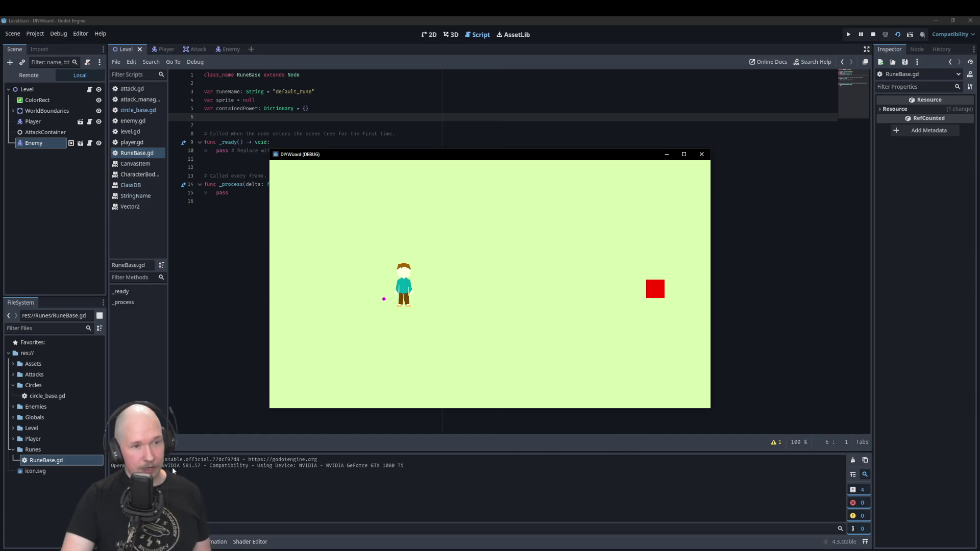
{"action": "key", "text": "a"}
{"action": "key", "text": "s"}
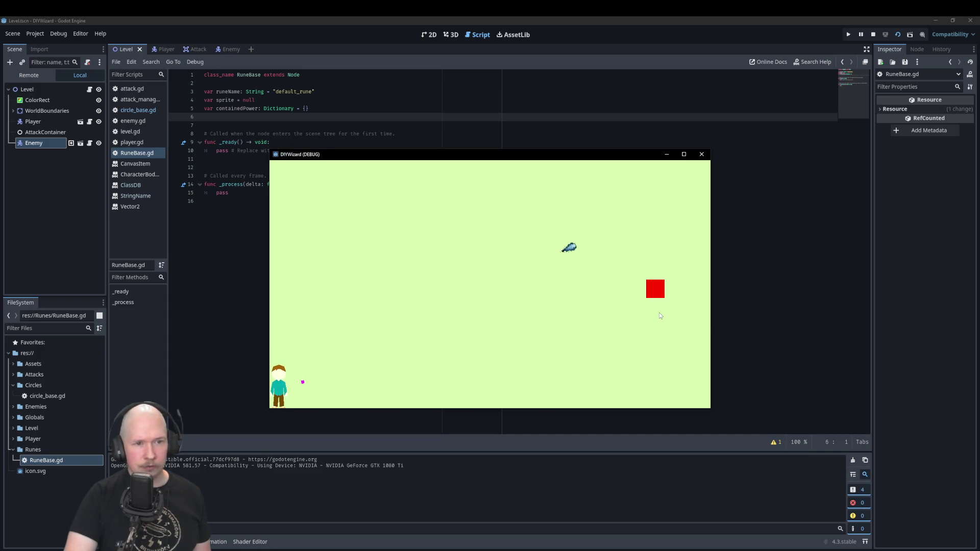
{"action": "key", "text": "w"}
{"action": "key", "text": "d"}
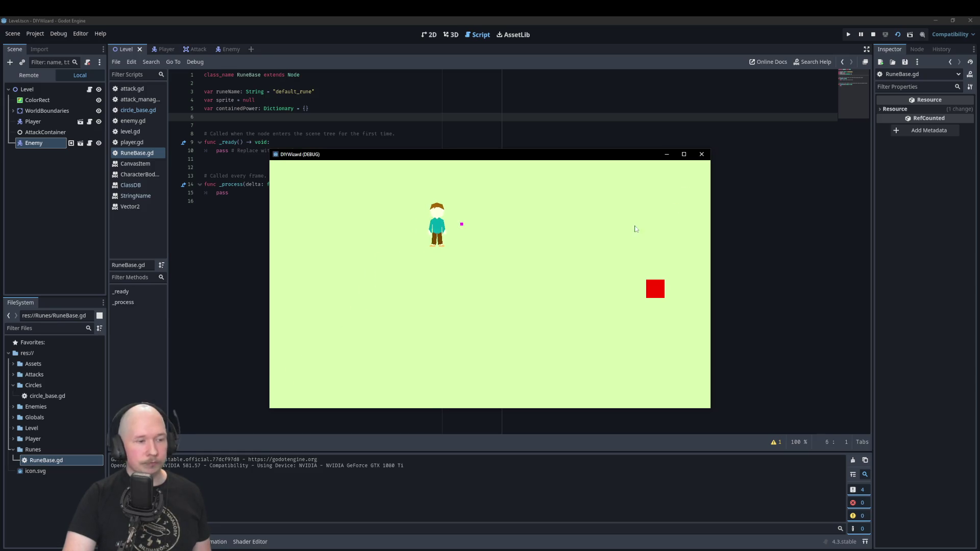
- Inspect the live Level node in the Remote scene tree, stop the game, and switch to Krita's design notes
{"action": "left_click", "coordinate": [37, 76]}
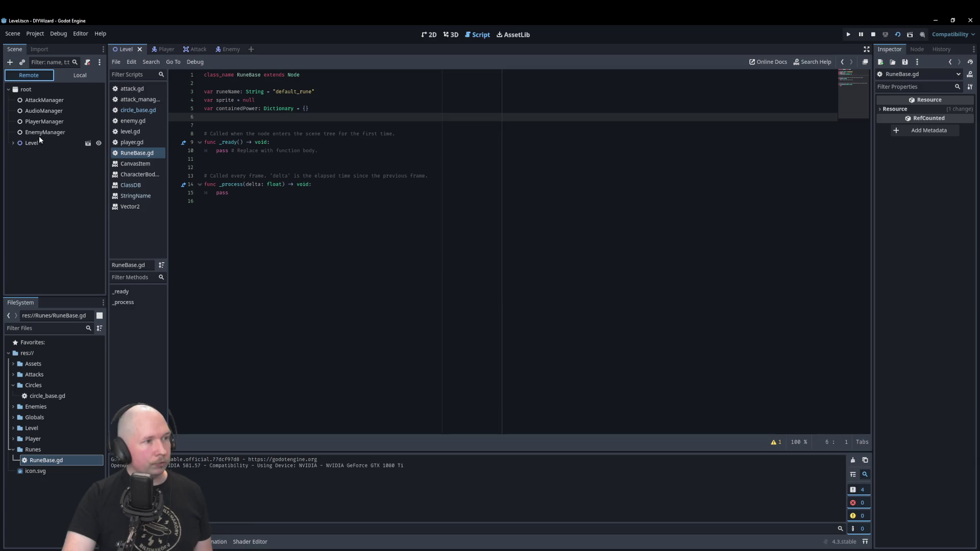
{"action": "left_click", "coordinate": [13, 144]}
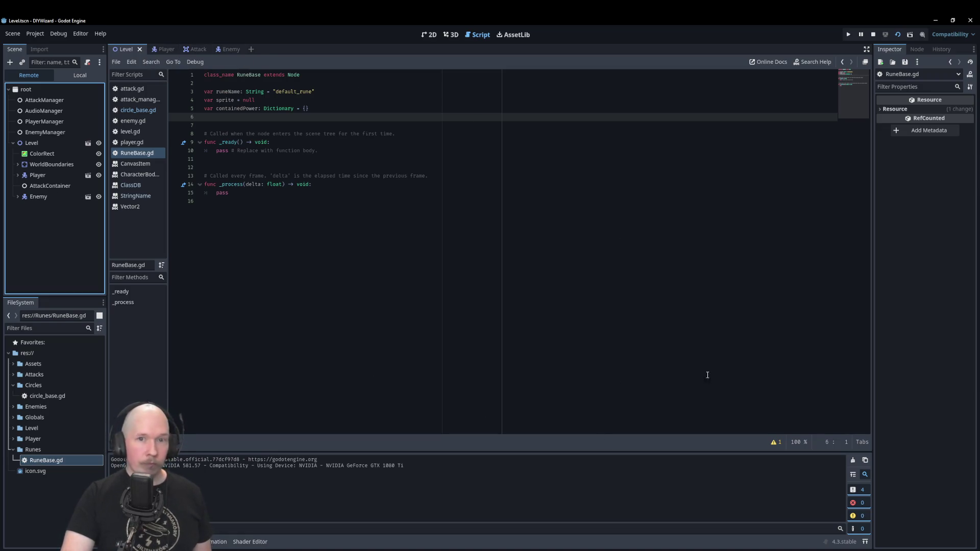
{"action": "left_click", "coordinate": [873, 35]}
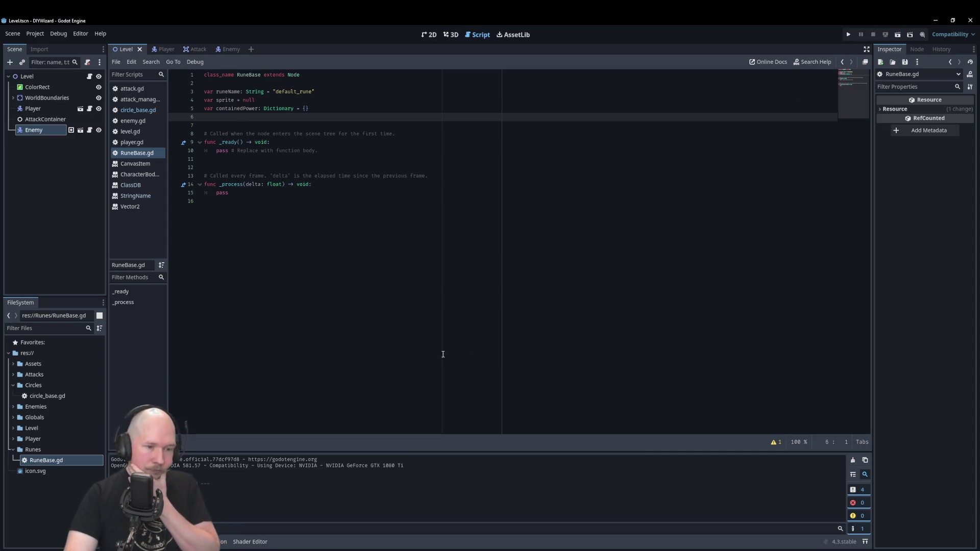
{"action": "left_click", "coordinate": [602, 545]}
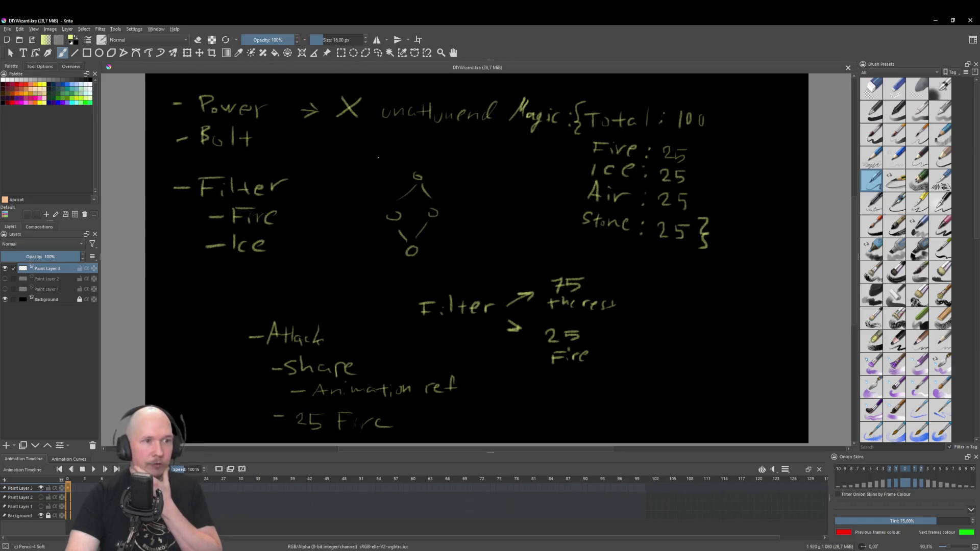
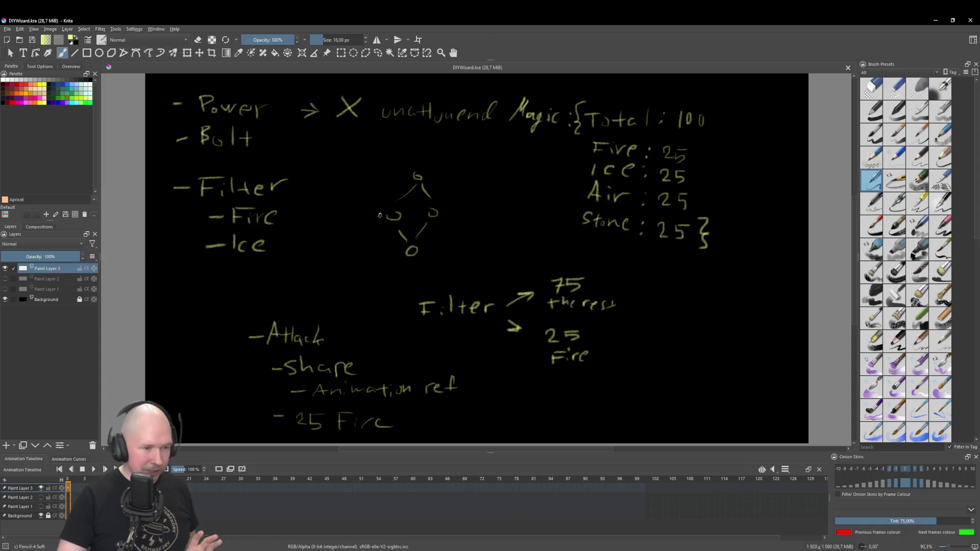
- Leave the Krita rune power notes and return to the RuneBase.gd script in Godot
{"action": "left_click", "coordinate": [464, 549]}
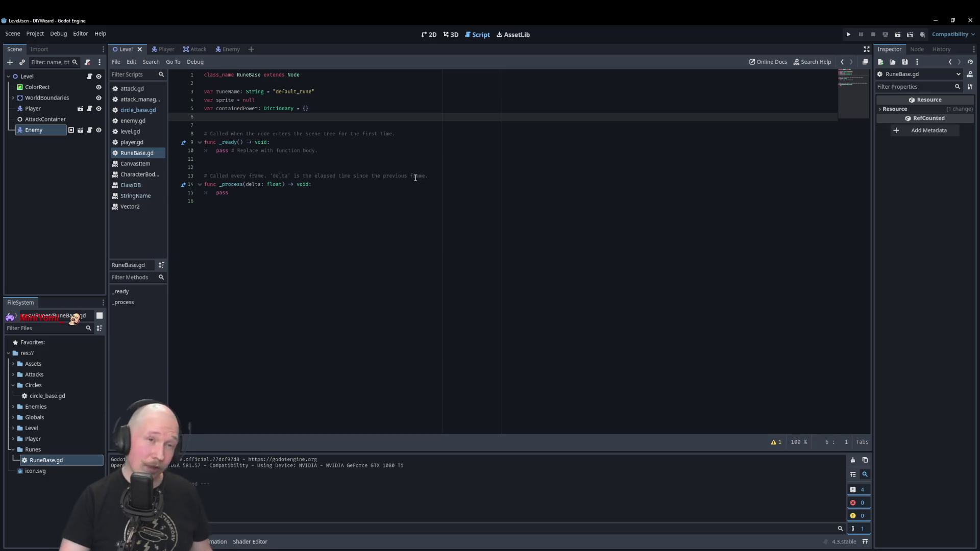
{"action": "left_click", "coordinate": [354, 150]}
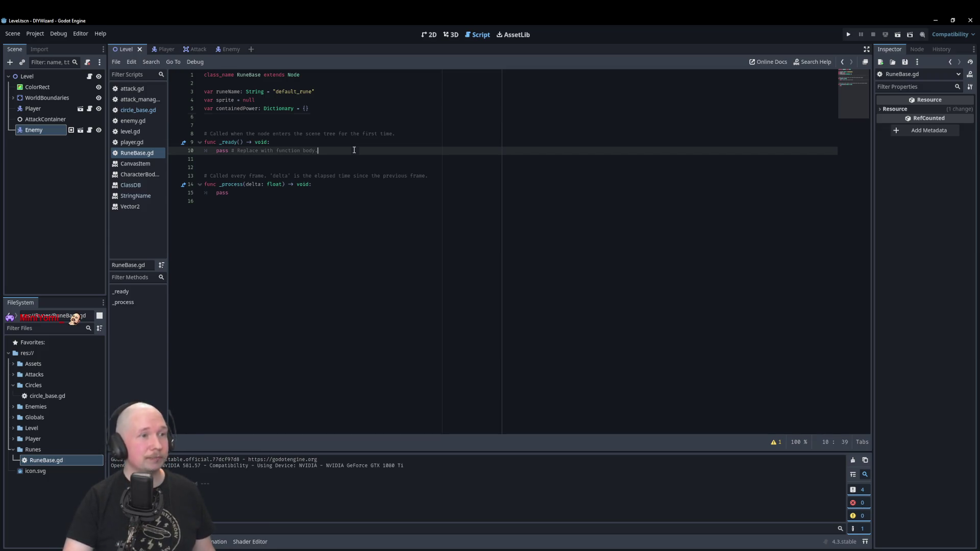
{"action": "left_click", "coordinate": [372, 123]}
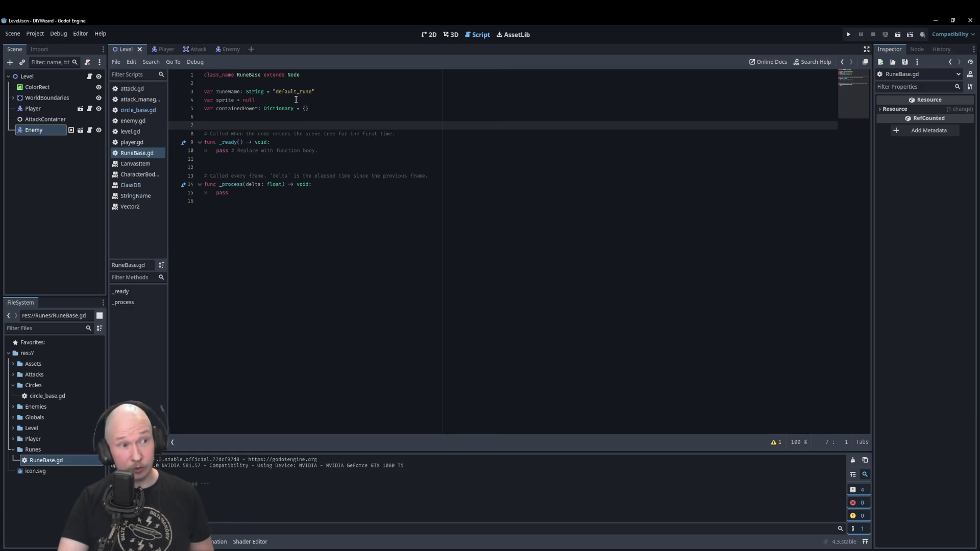
{"action": "left_click", "coordinate": [263, 110]}
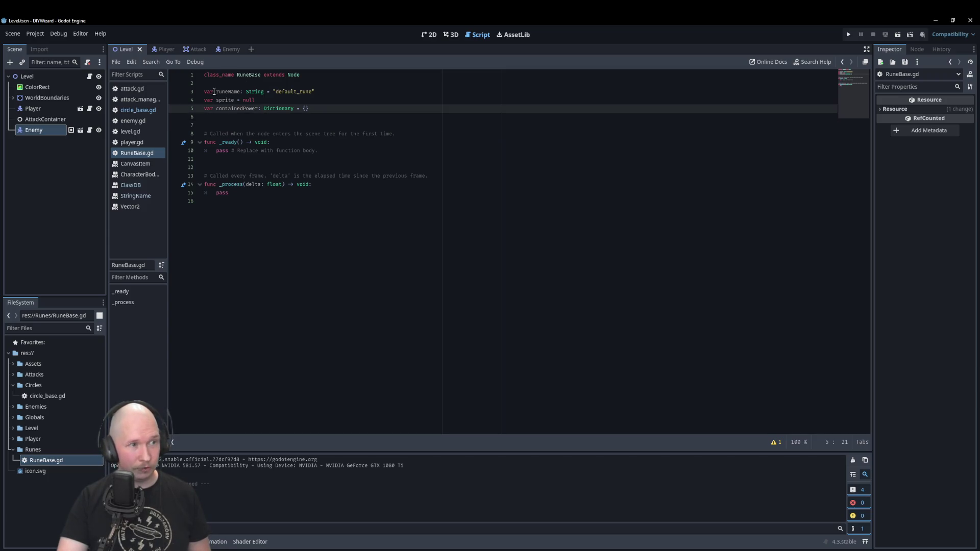
{"action": "key", "text": "Down"}
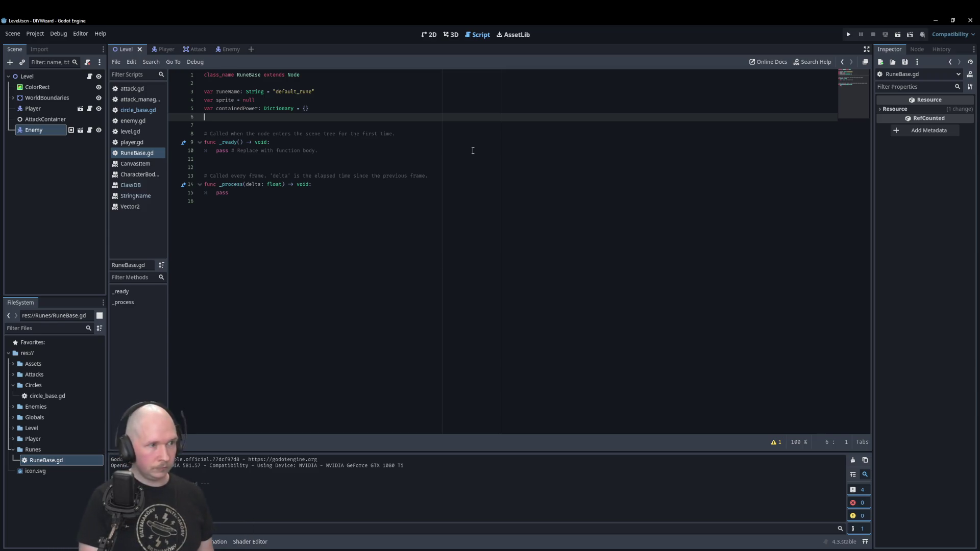
- Declare var RuneType: String = "Undefined" on line 6 of RuneBase.gd
{"action": "type", "text": "var "}
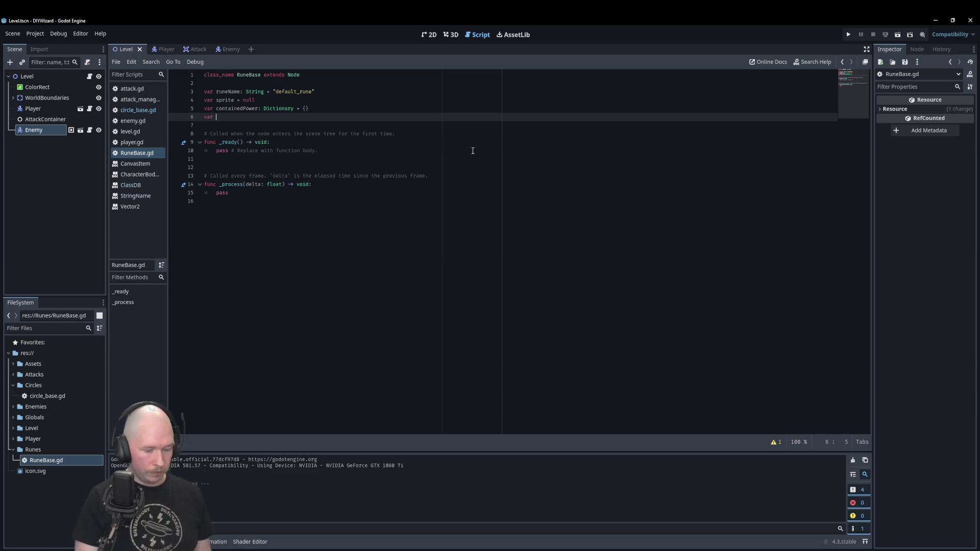
{"action": "type", "text": "RuneTy"}
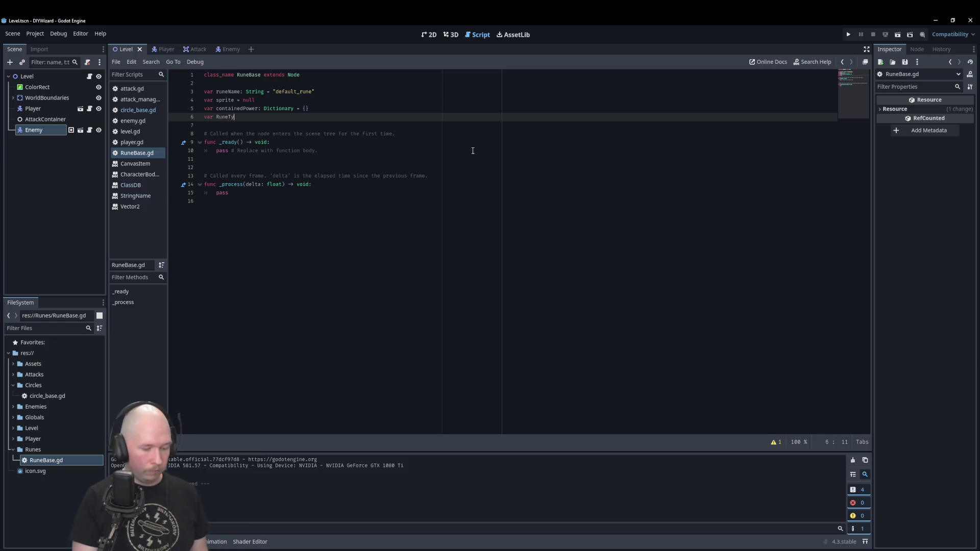
{"action": "type", "text": "pe: "}
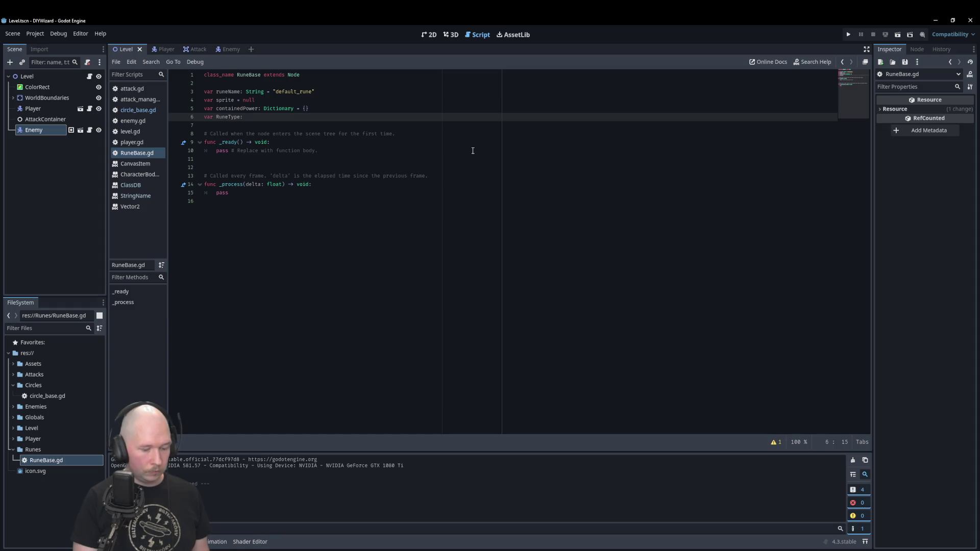
{"action": "type", "text": "int"}
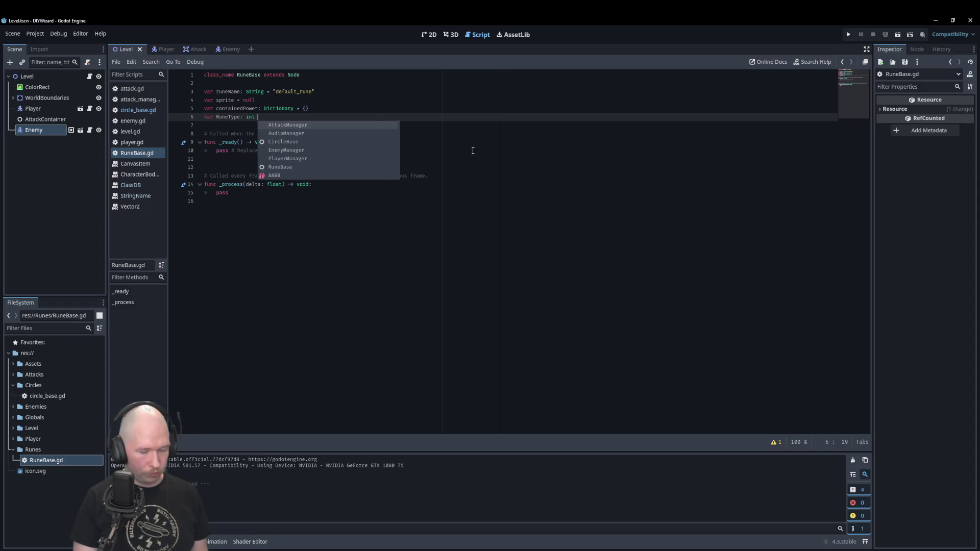
{"action": "key", "text": "BackSpace"}
{"action": "key", "text": "BackSpace"}
{"action": "key", "text": "BackSpace"}
{"action": "type", "text": "S"}
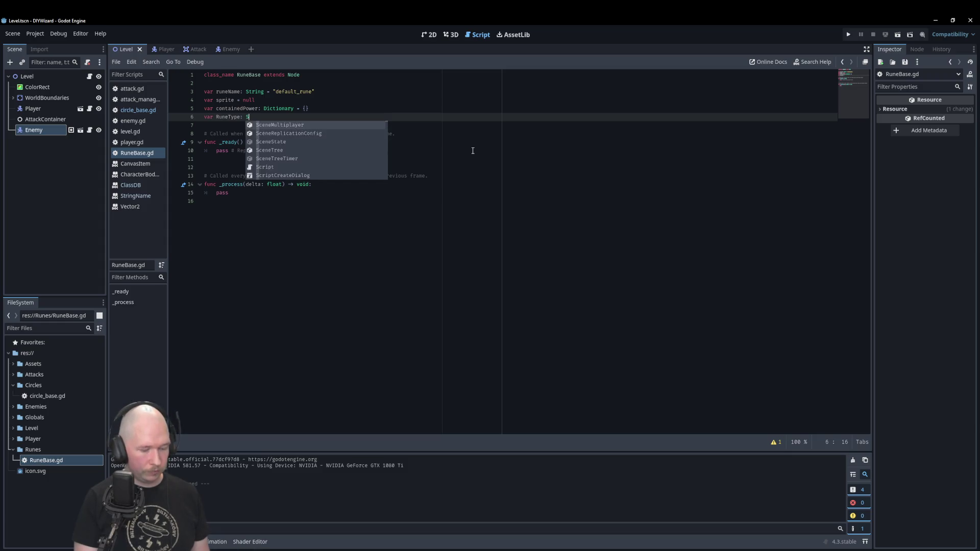
{"action": "type", "text": "tring"}
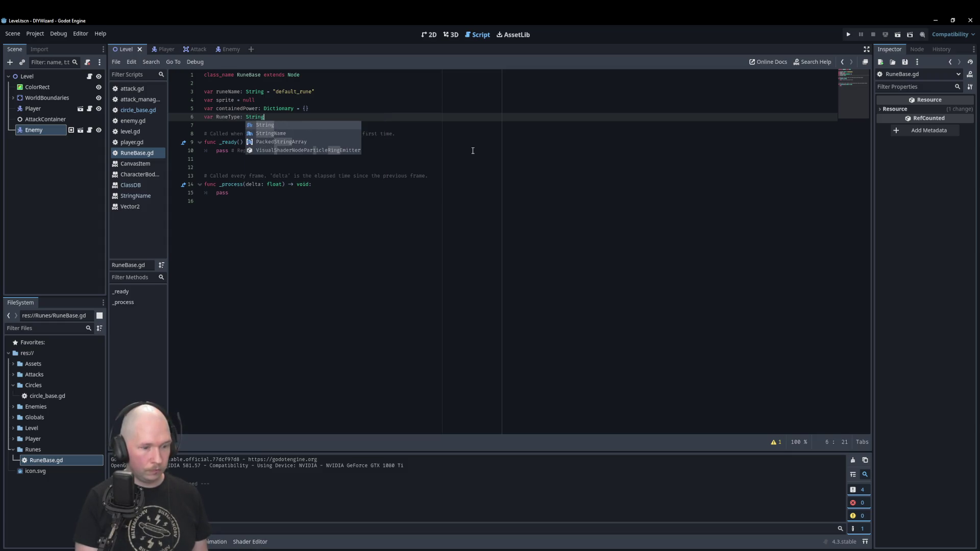
{"action": "type", "text": " = "}
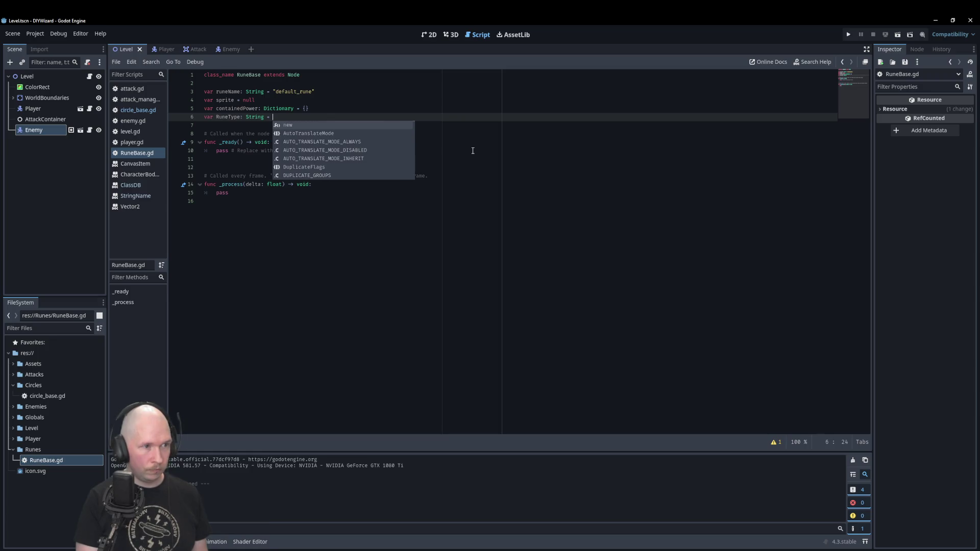
{"action": "type", "text": "\""}
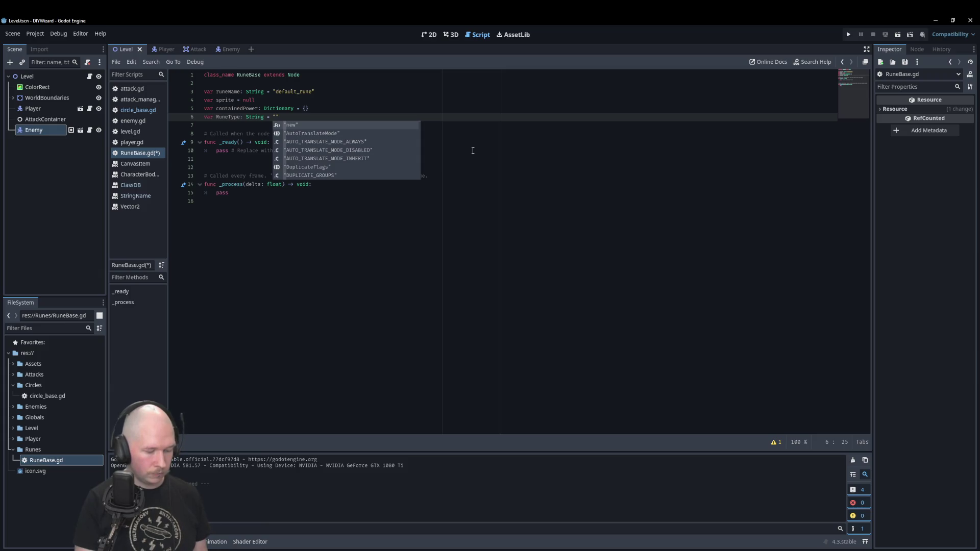
{"action": "type", "text": "Undefined"}
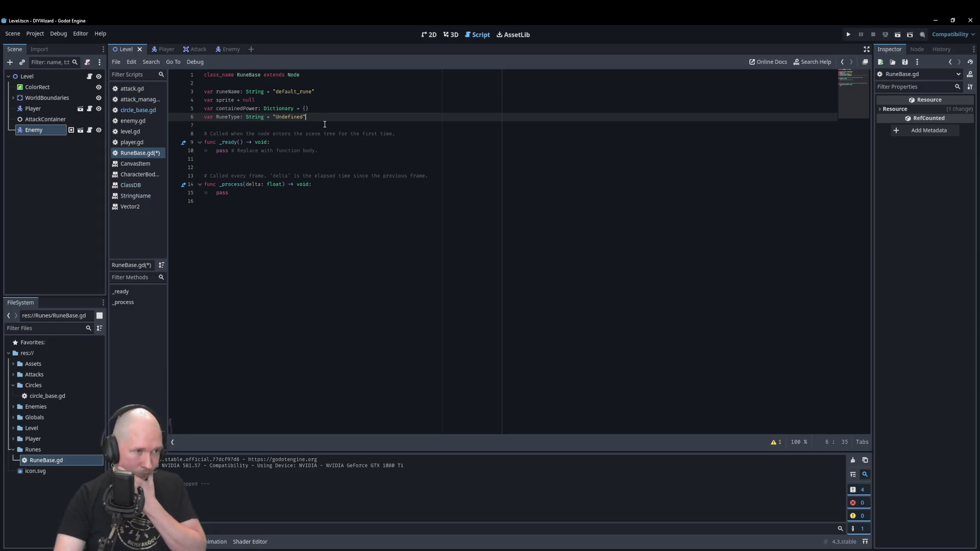
{"action": "key", "text": "Down"}
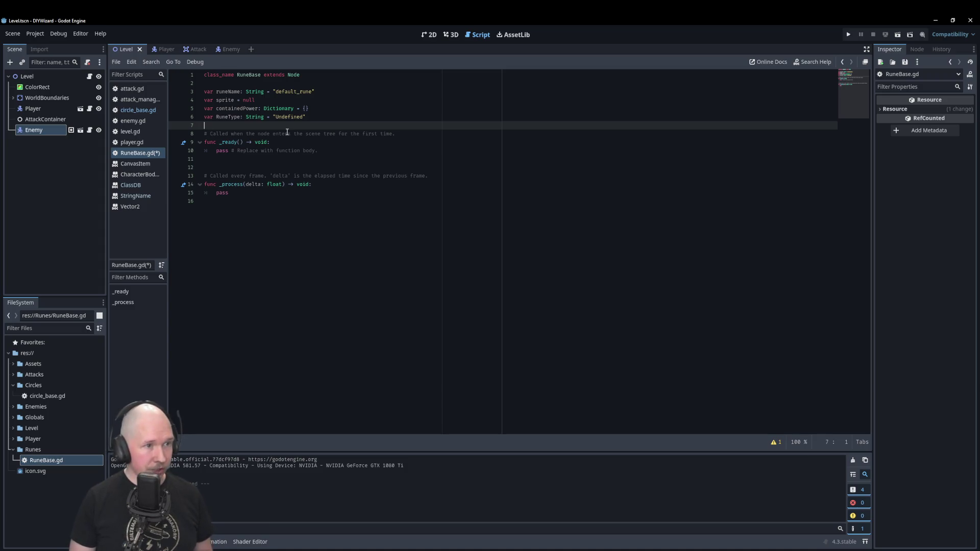
- Fill containedPower with "fire", "ice", "air" and "earth" keys, each set to 0
{"action": "left_click", "coordinate": [305, 108]}
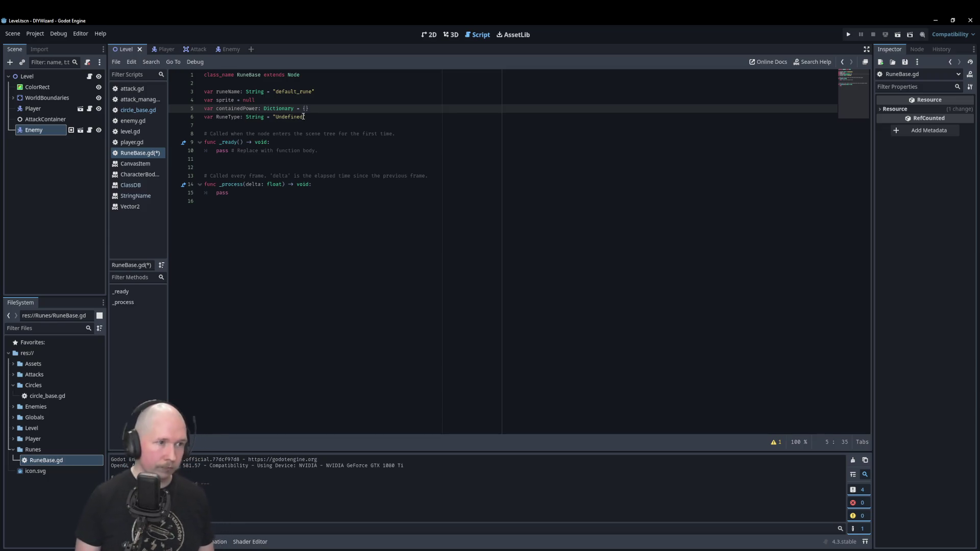
{"action": "type", "text": "\""}
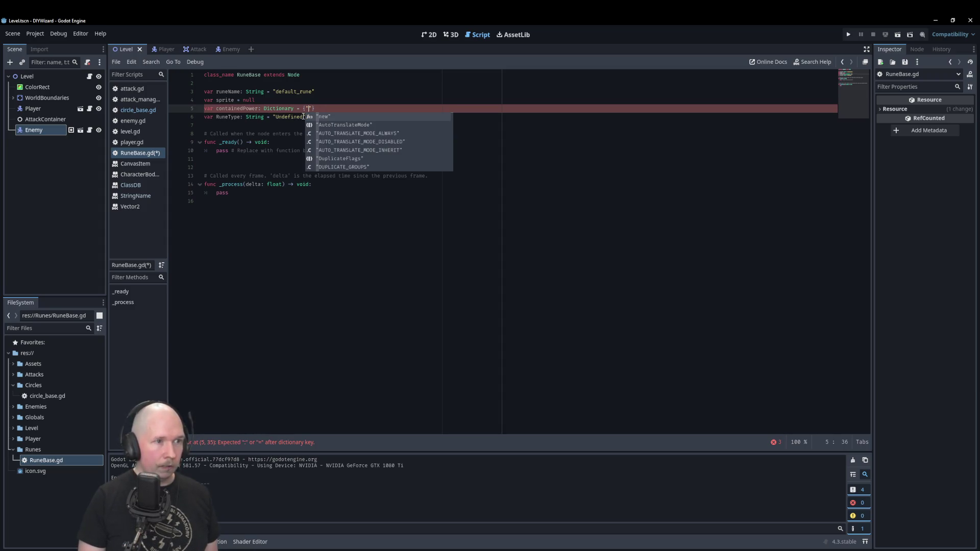
{"action": "type", "text": "fire\" : 0,"}
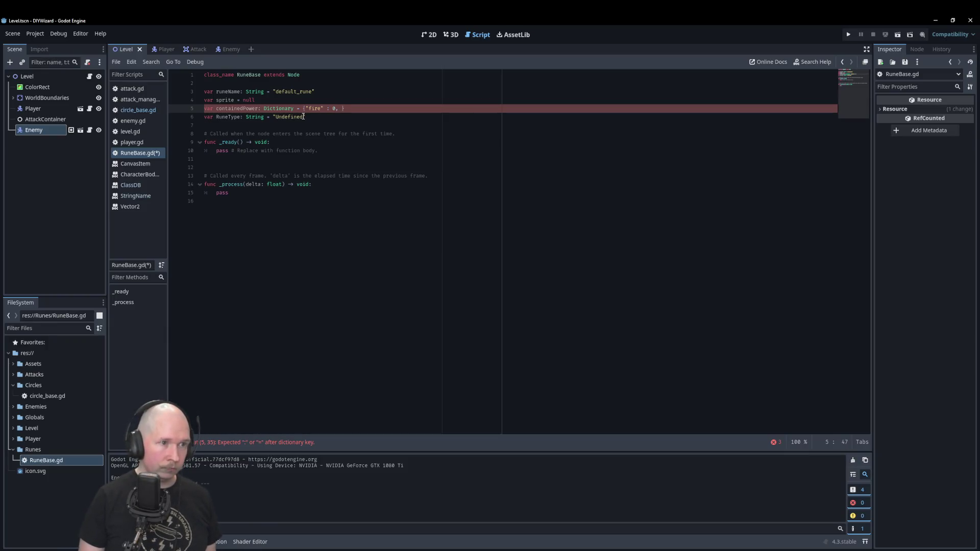
{"action": "key", "text": "Return"}
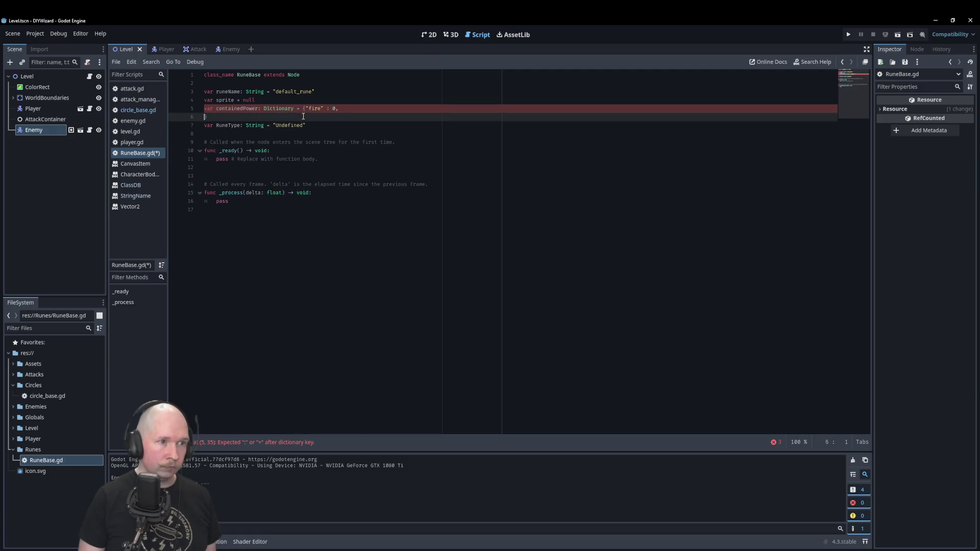
{"action": "key", "text": "BackSpace"}
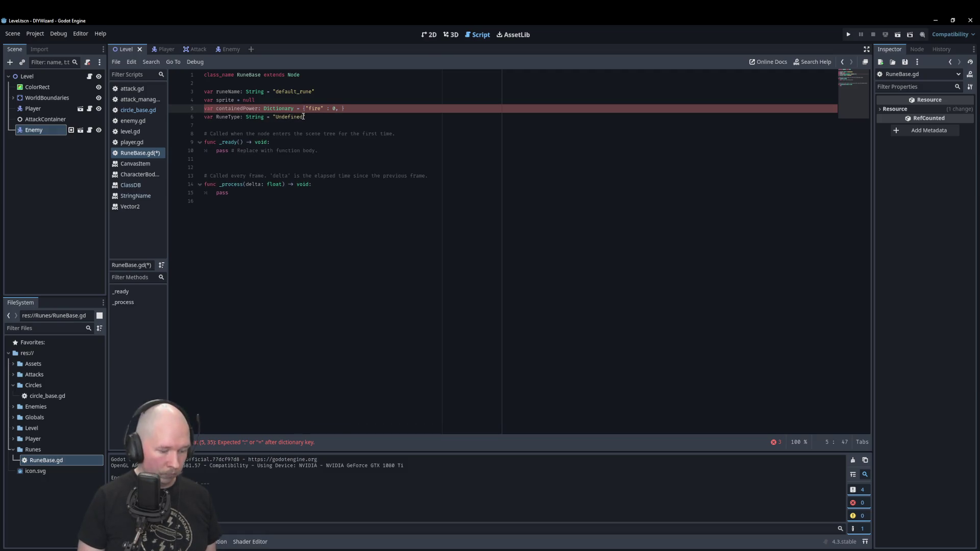
{"action": "type", "text": "\""}
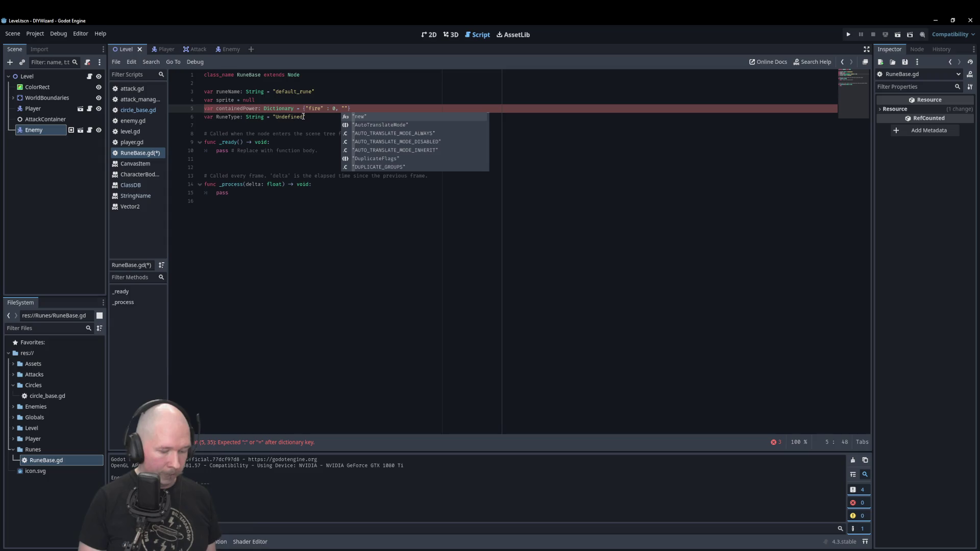
{"action": "type", "text": "ice"}
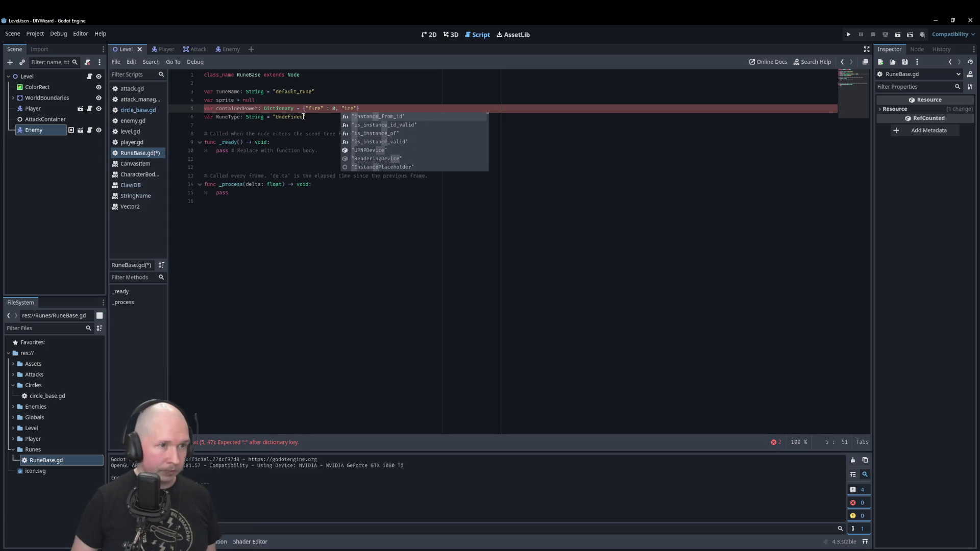
{"action": "type", "text": "\" : "}
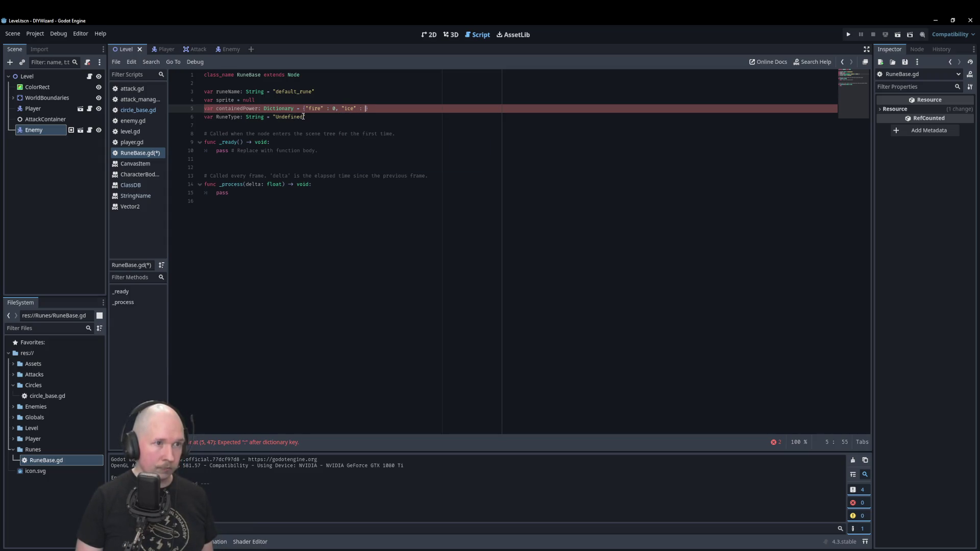
{"action": "type", "text": "0, "}
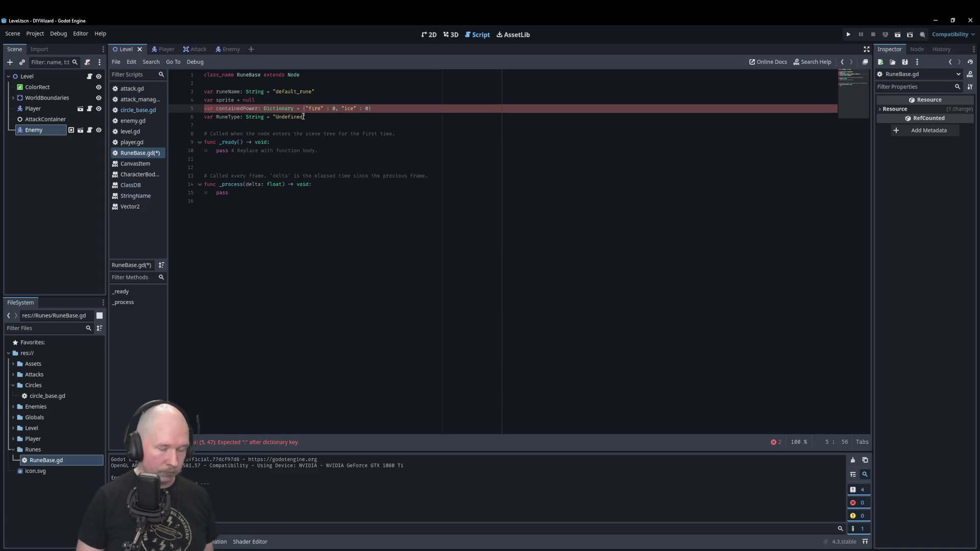
{"action": "type", "text": "\"air"}
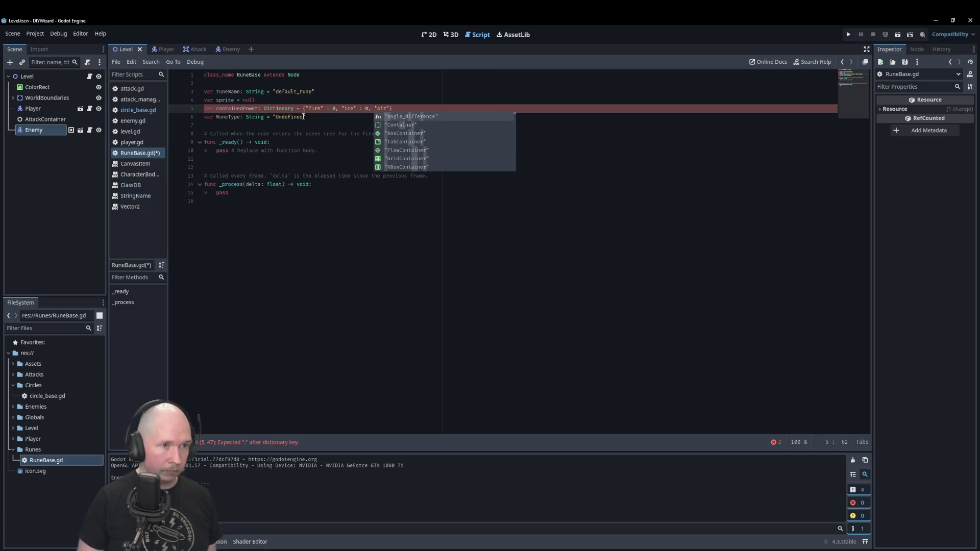
{"action": "type", "text": "\" : "}
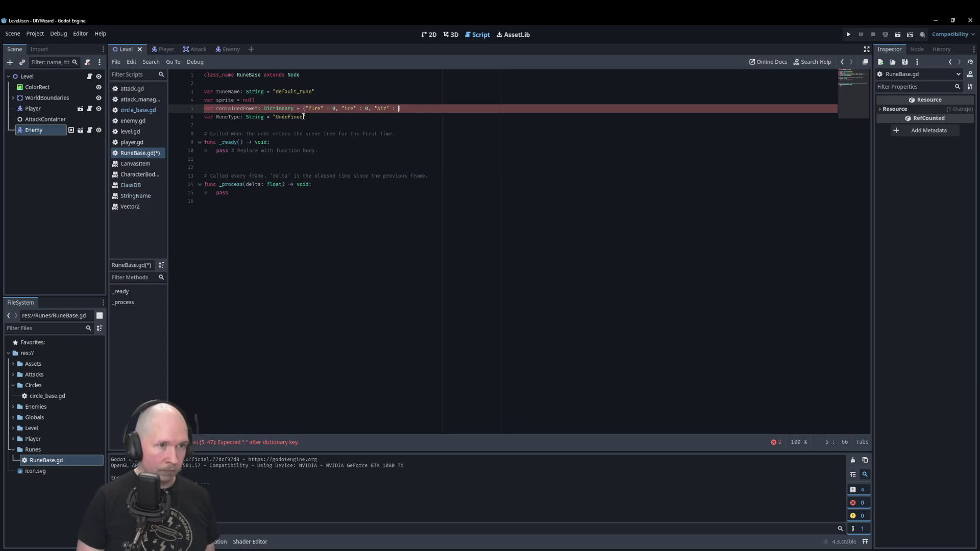
{"action": "type", "text": "0, "}
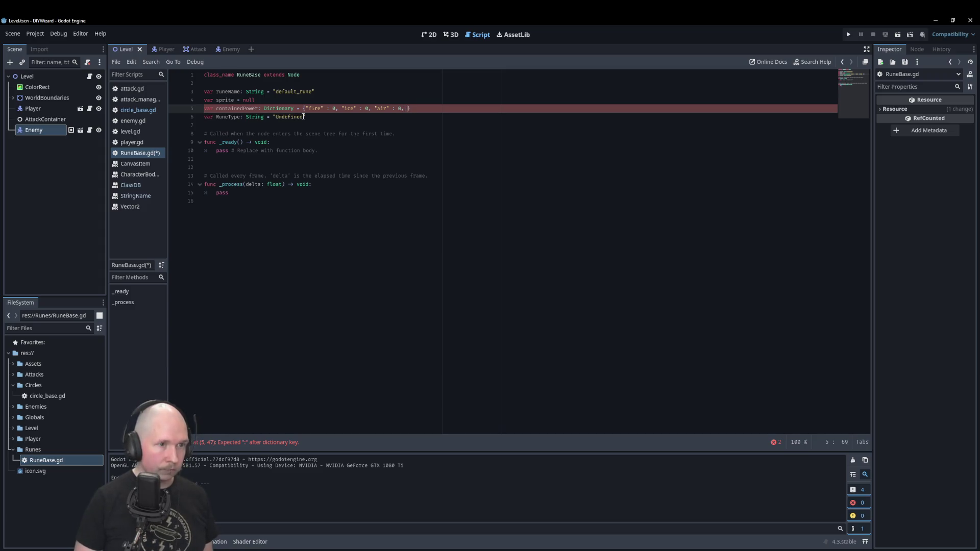
{"action": "type", "text": "\"earthg"}
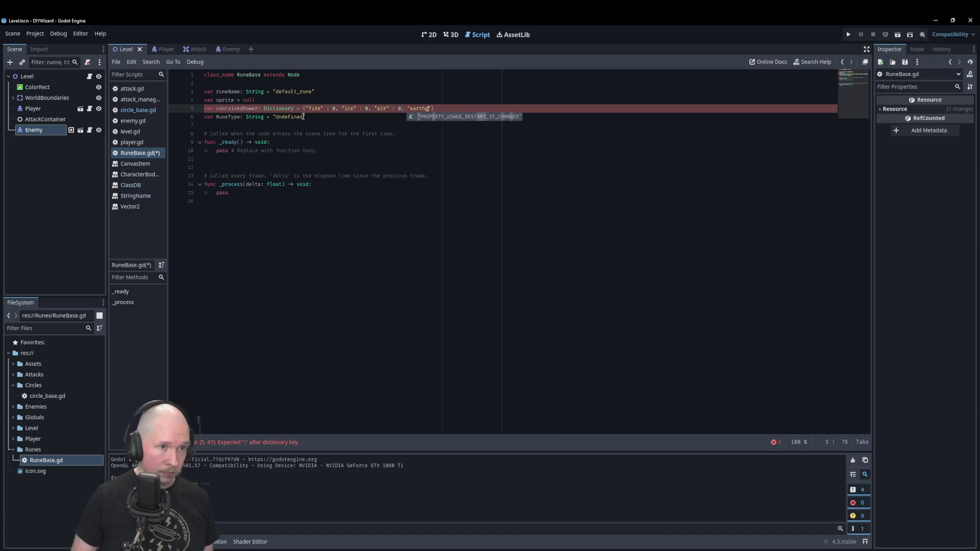
{"action": "key", "text": "BackSpace"}
{"action": "type", "text": "\" "}
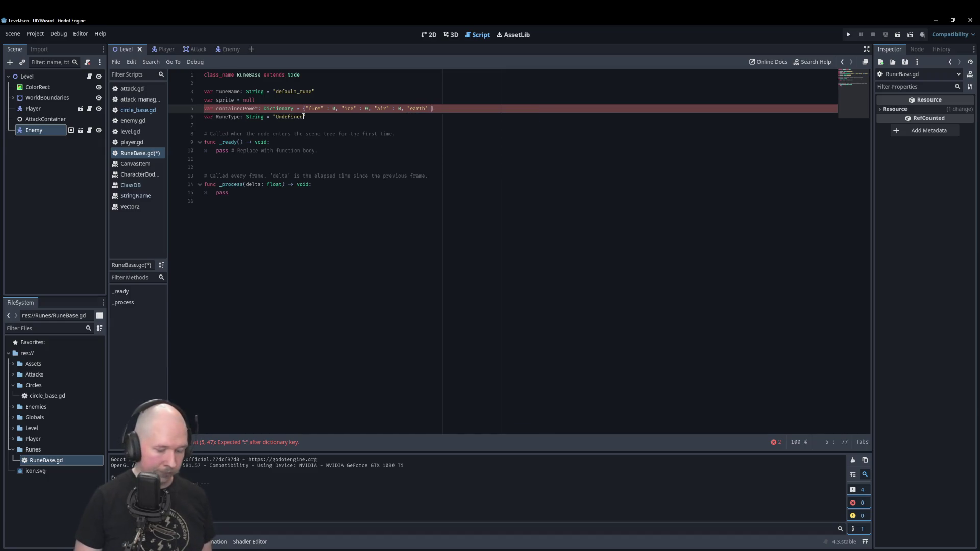
{"action": "type", "text": ": 0"}
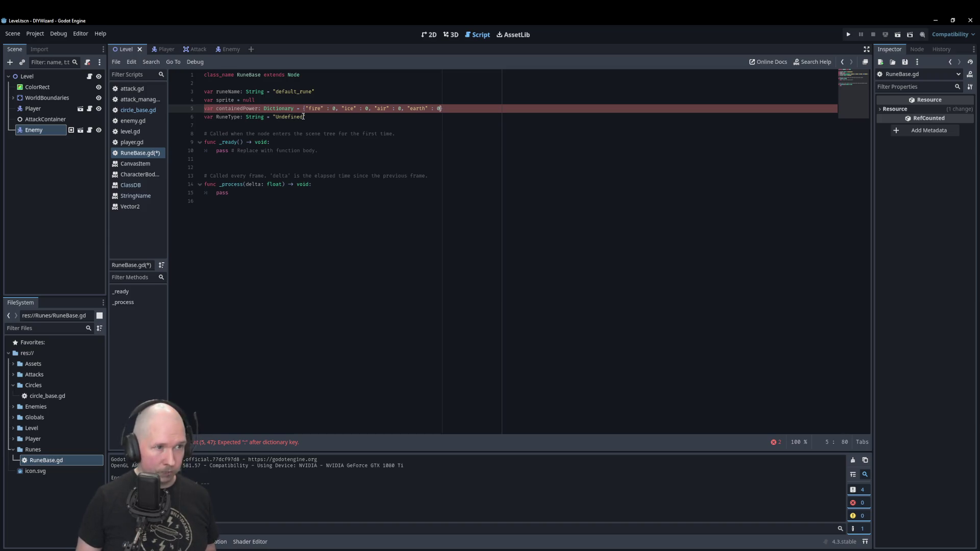
{"action": "left_click", "coordinate": [304, 117]}
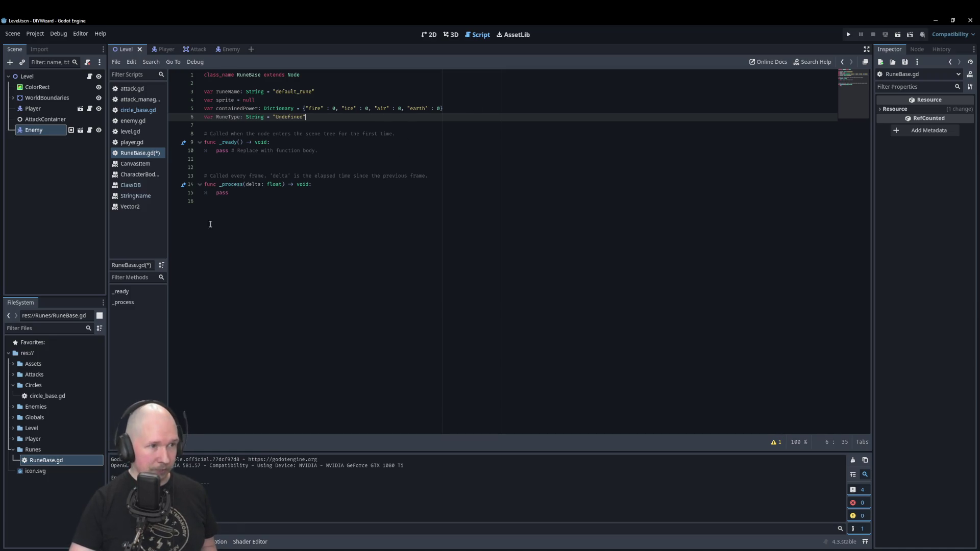
- Change the RuneType default from "Undefined" to lowercase "undefined"
{"action": "left_click", "coordinate": [282, 117]}
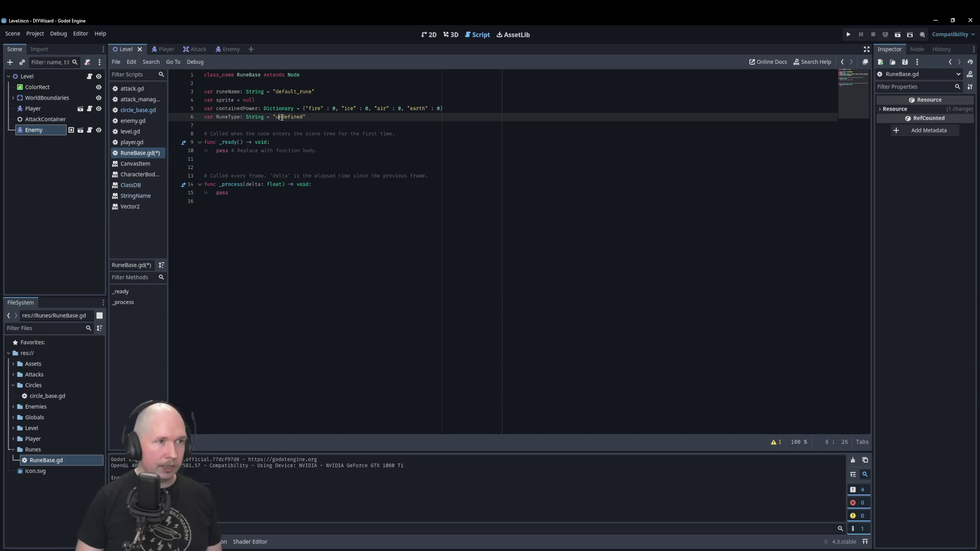
{"action": "key", "text": "Escape"}
{"action": "left_click", "coordinate": [329, 128]}
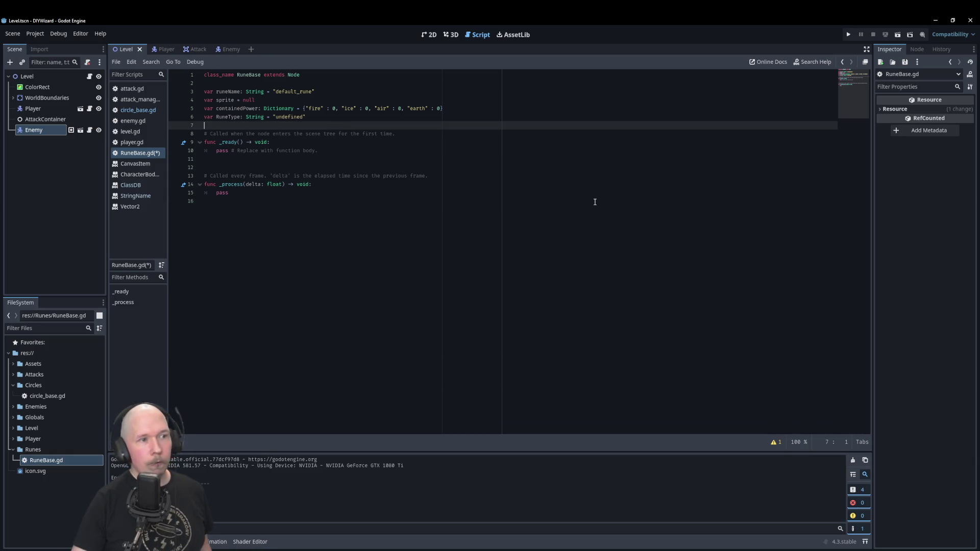
- Delete the boilerplate _process and _ready functions and their comments from RuneBase.gd
{"action": "left_click_drag", "start_coordinate": [232, 193], "coordinate": [166, 175]}
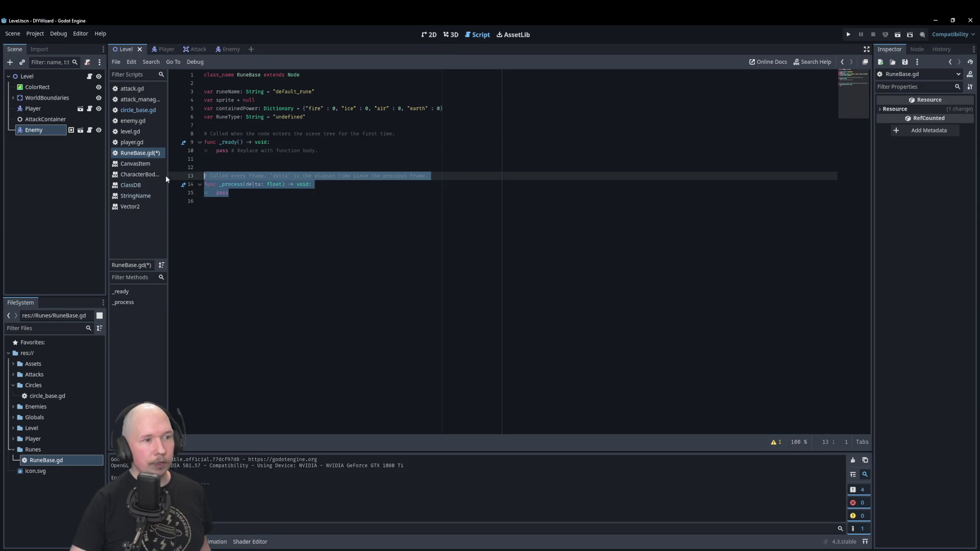
{"action": "key", "text": "BackSpace"}
{"action": "key", "text": "BackSpace"}
{"action": "key", "text": "BackSpace"}
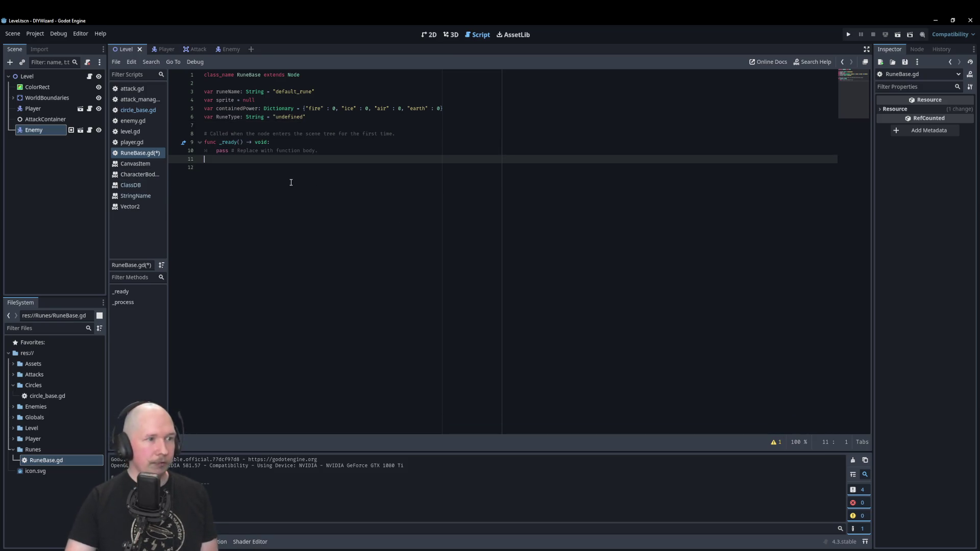
{"action": "left_click", "coordinate": [327, 125]}
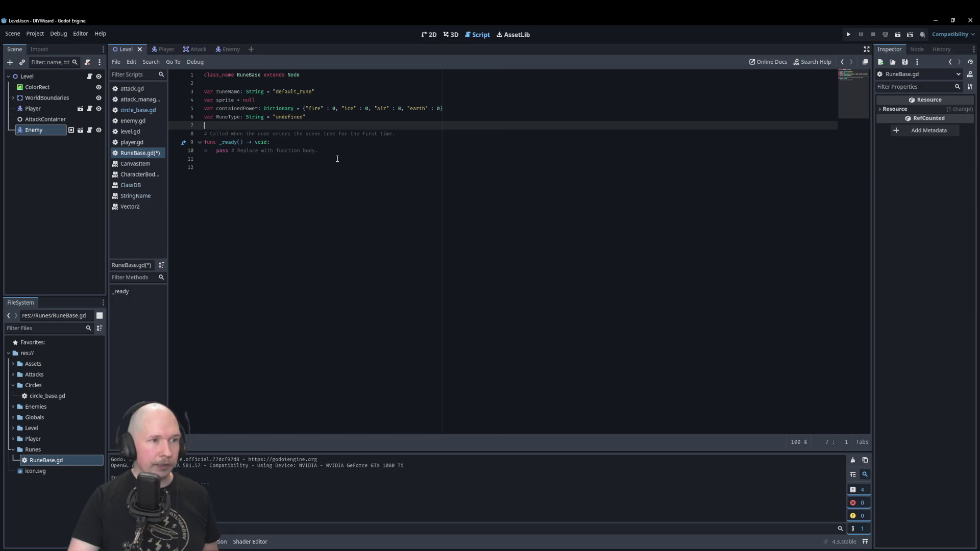
{"action": "left_click", "coordinate": [326, 151]}
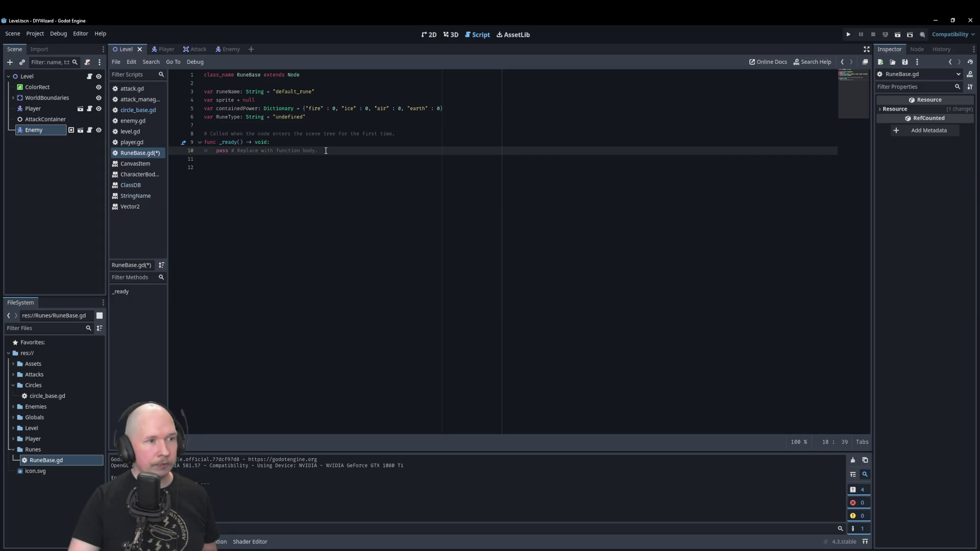
{"action": "left_click_drag", "start_coordinate": [326, 151], "coordinate": [184, 140]}
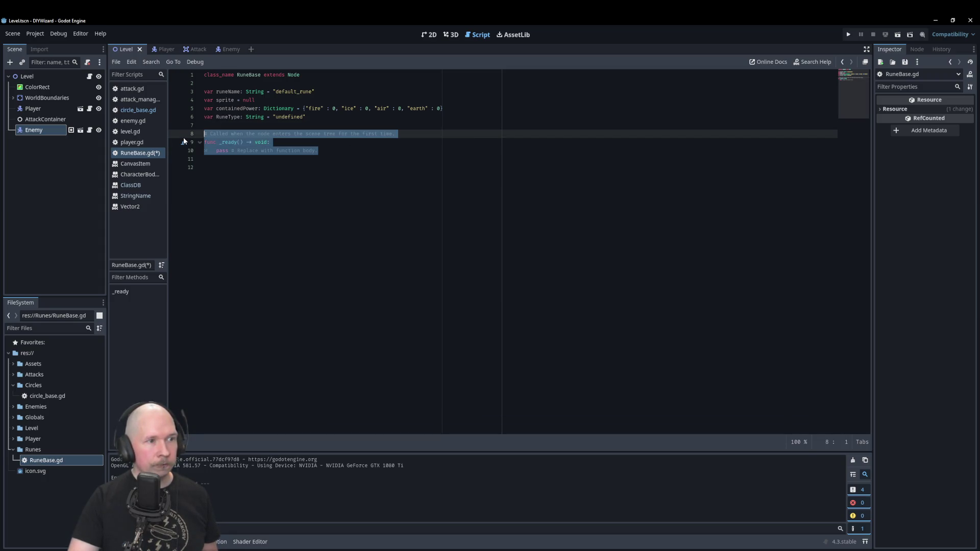
{"action": "key", "text": "BackSpace"}
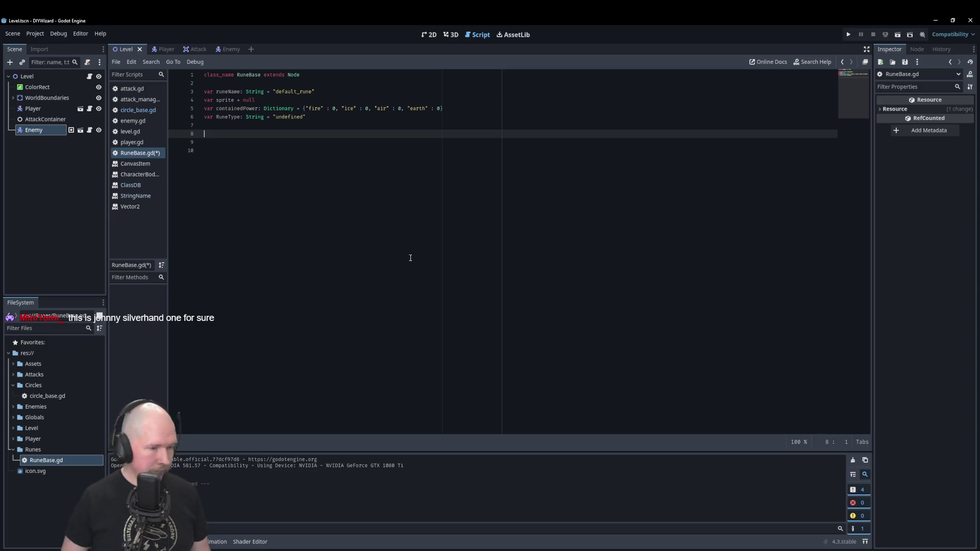
{"action": "key", "text": "alt+Tab"}
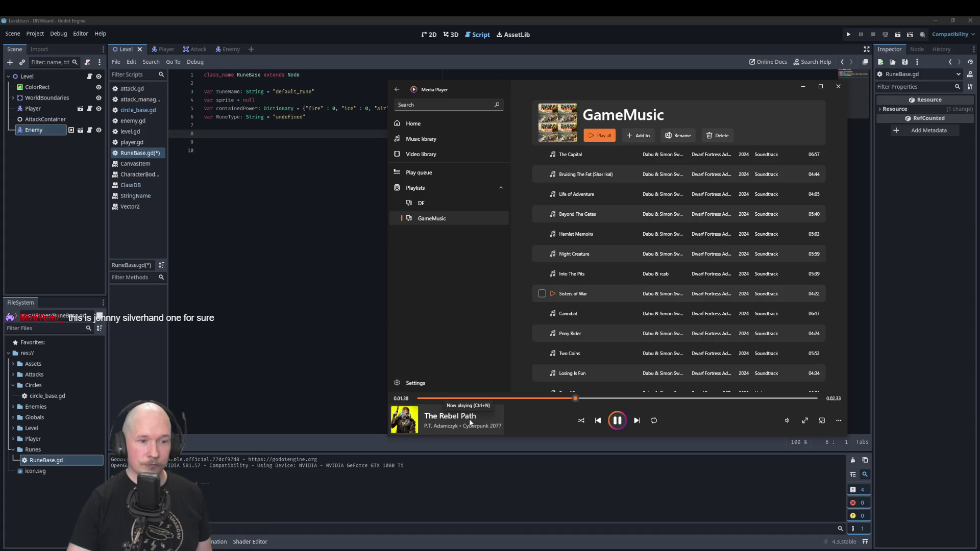
- Return from Media Player to the Godot script editor and save RuneBase.gd
{"action": "left_click", "coordinate": [313, 334]}
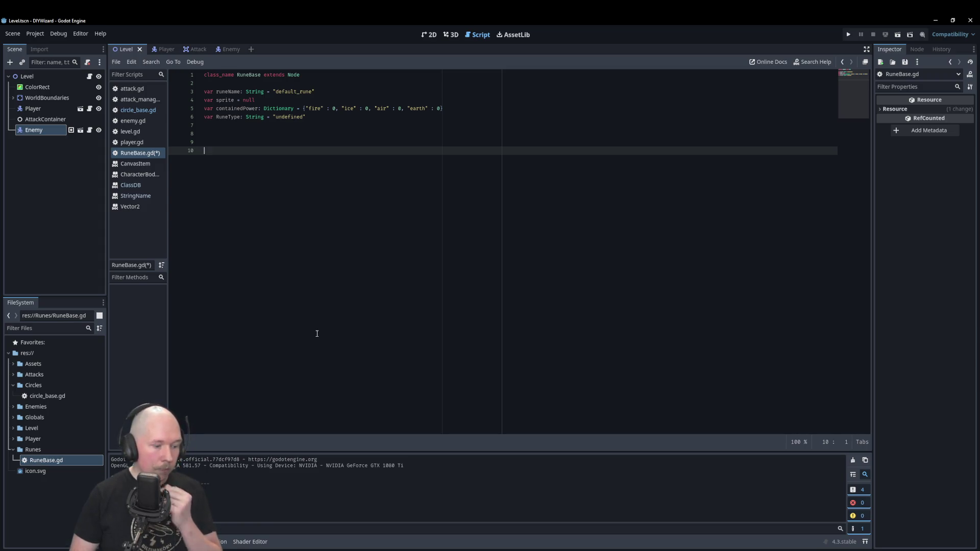
{"action": "key", "text": "ctrl+s"}
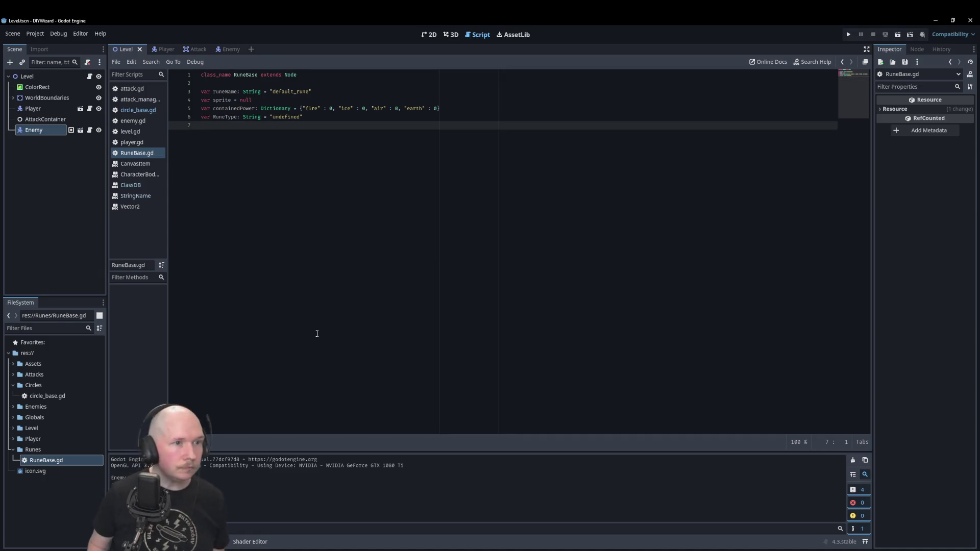
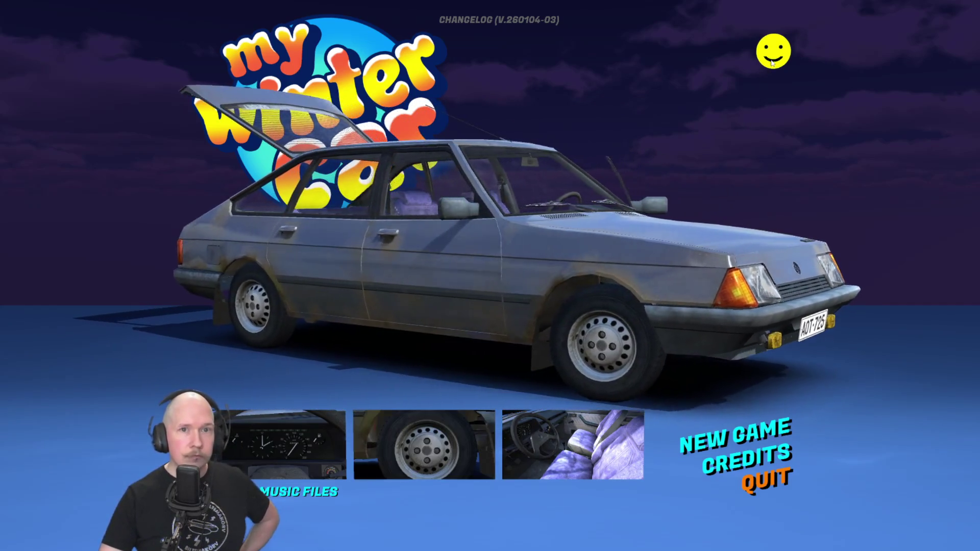
- Switch the menu smiley to a frown, turning permanent death on, and start a new game to bring up the licence
{"action": "left_click", "coordinate": [773, 57]}
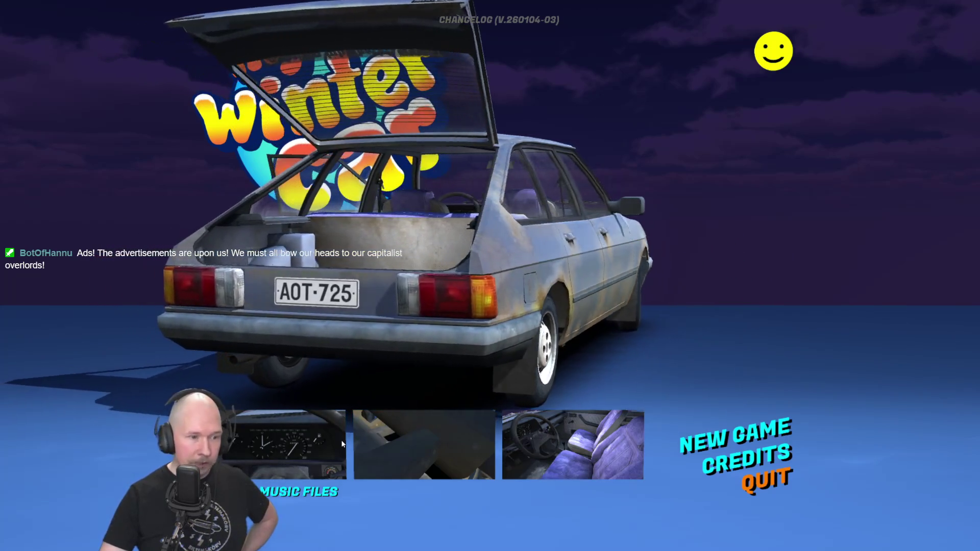
{"action": "left_click", "coordinate": [736, 436]}
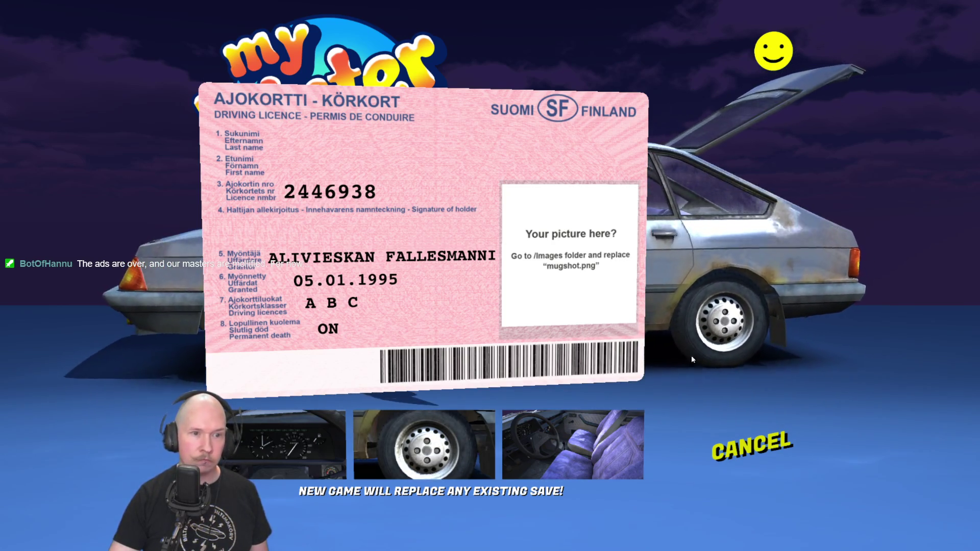
- Cancel the licence and start a new game, twice, to reload the licence photo as the pink mustached face
{"action": "left_click", "coordinate": [741, 434]}
{"action": "left_click", "coordinate": [741, 432]}
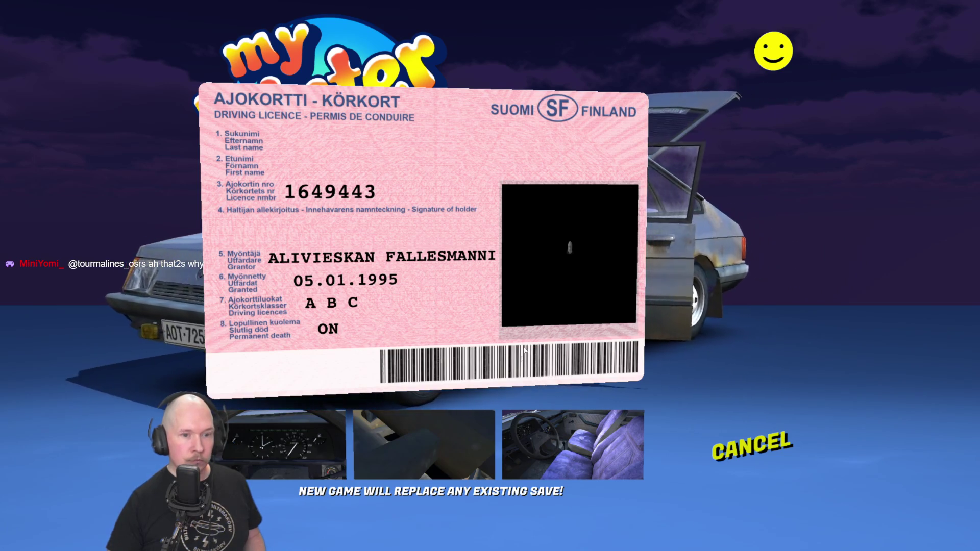
{"action": "left_click", "coordinate": [724, 432]}
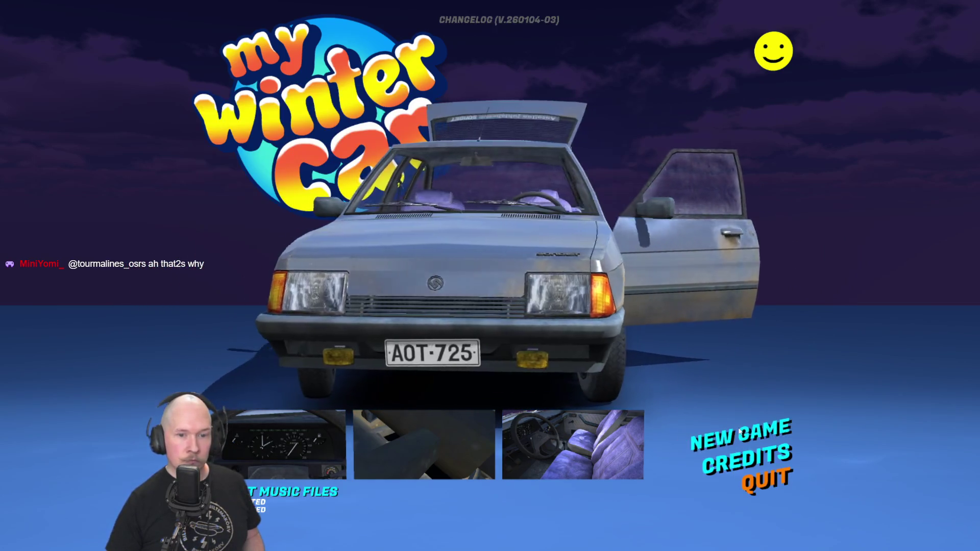
{"action": "left_click", "coordinate": [725, 432]}
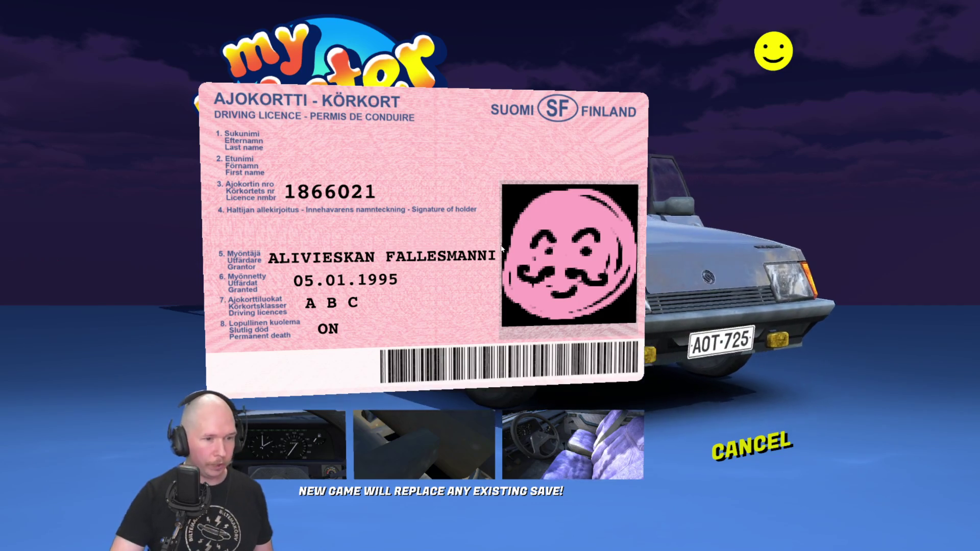